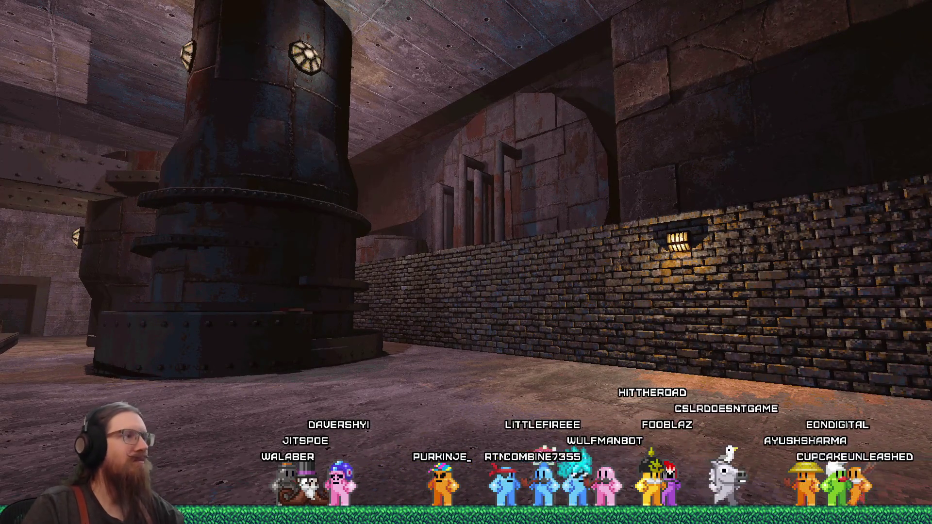
# Step: Confirm in KOOK's console that kook_screenshot_20260409_004801_0.png was saved, then enter quit to close the game
pyautogui.press('`')
pyautogui.press('`')
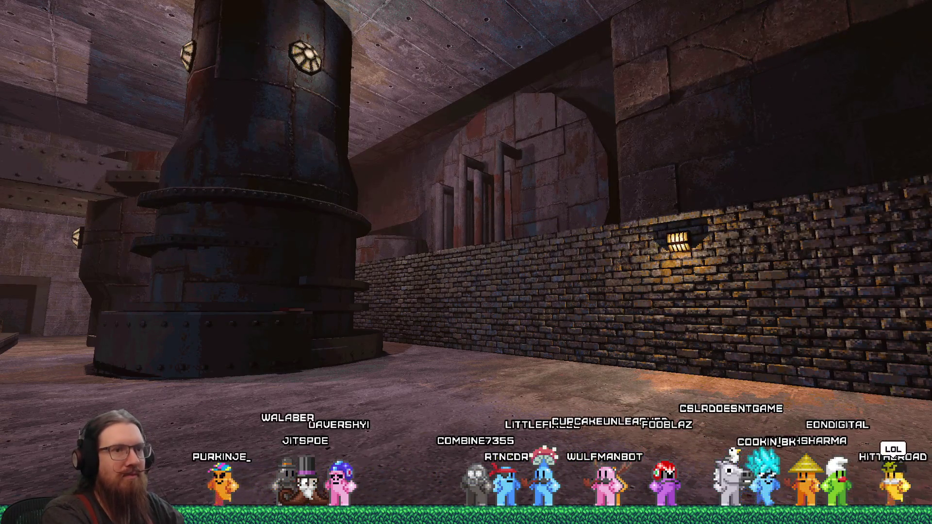
pyautogui.press('`')
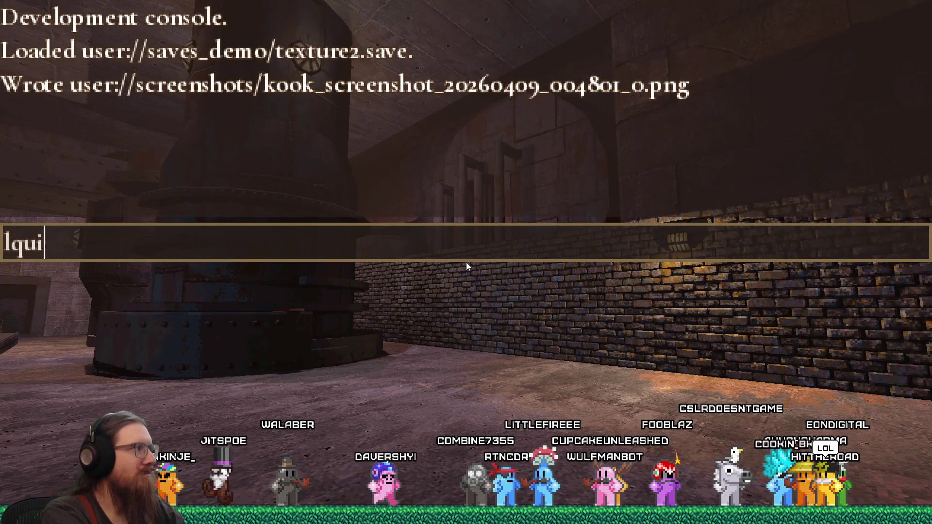
pyautogui.press('Return')
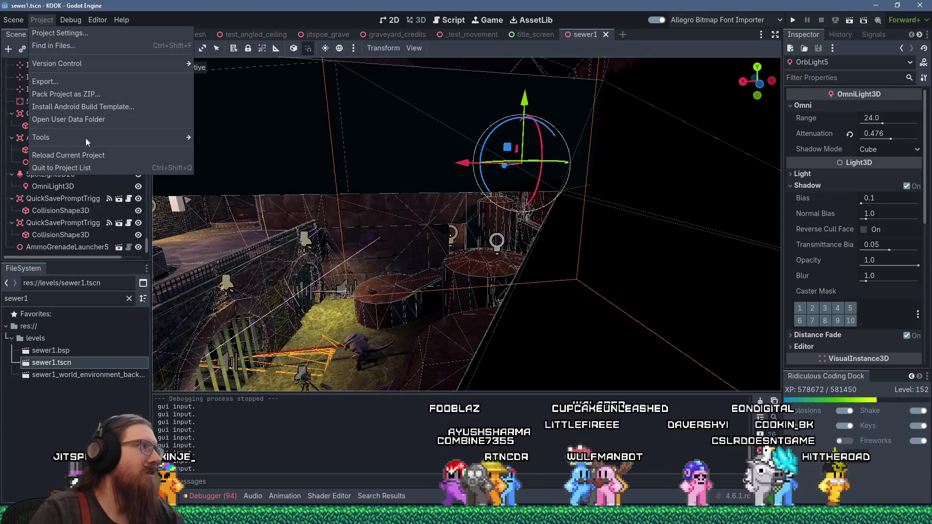
# Step: Open the project's user data folder from the Project menu, then the screenshots folder and the newest 004801 png
pyautogui.click(68, 18)
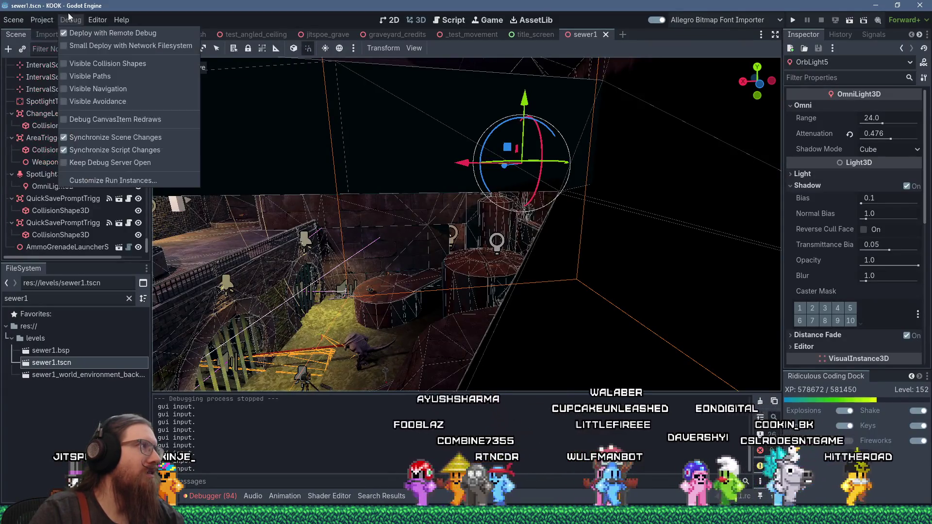
pyautogui.moveTo(42, 20)
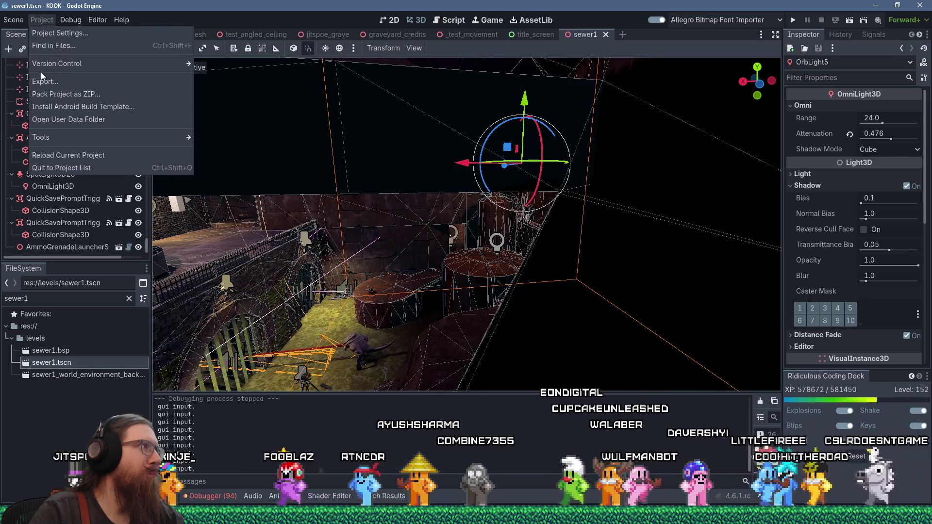
pyautogui.click(75, 119)
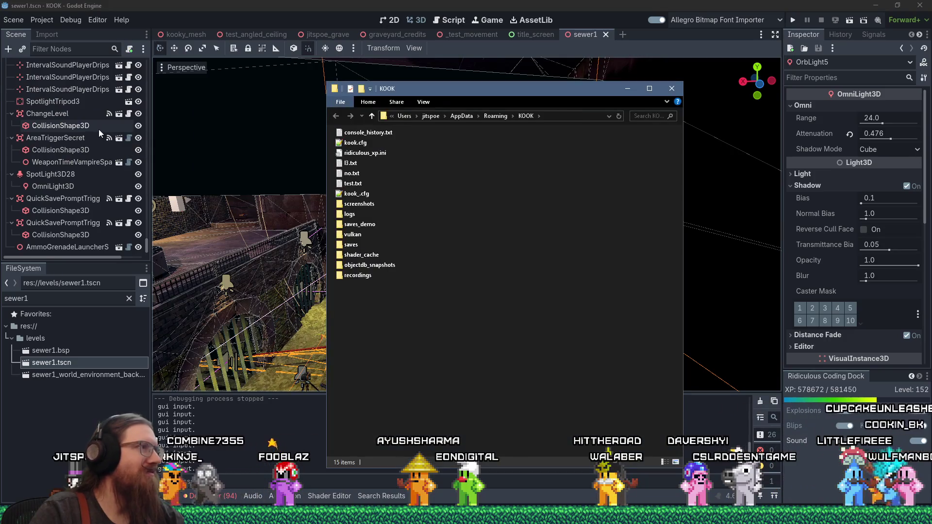
pyautogui.doubleClick(372, 205)
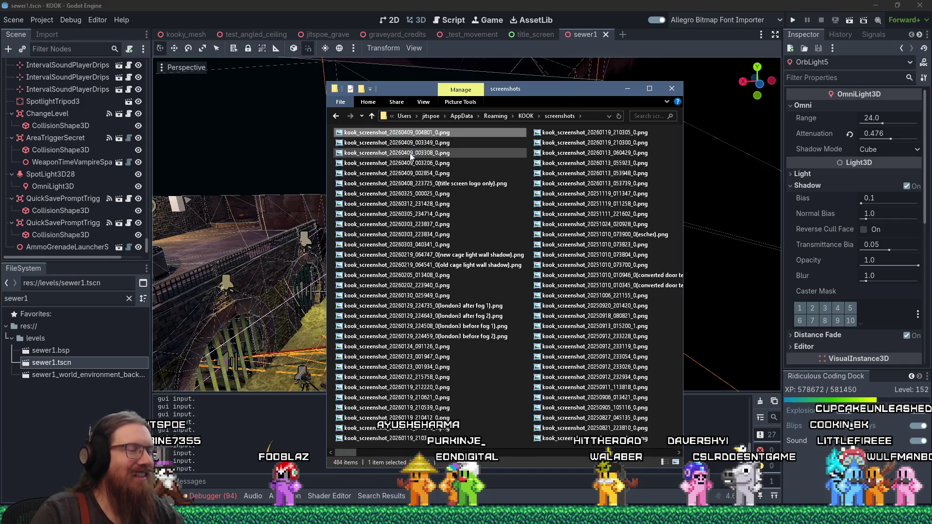
pyautogui.doubleClick(411, 154)
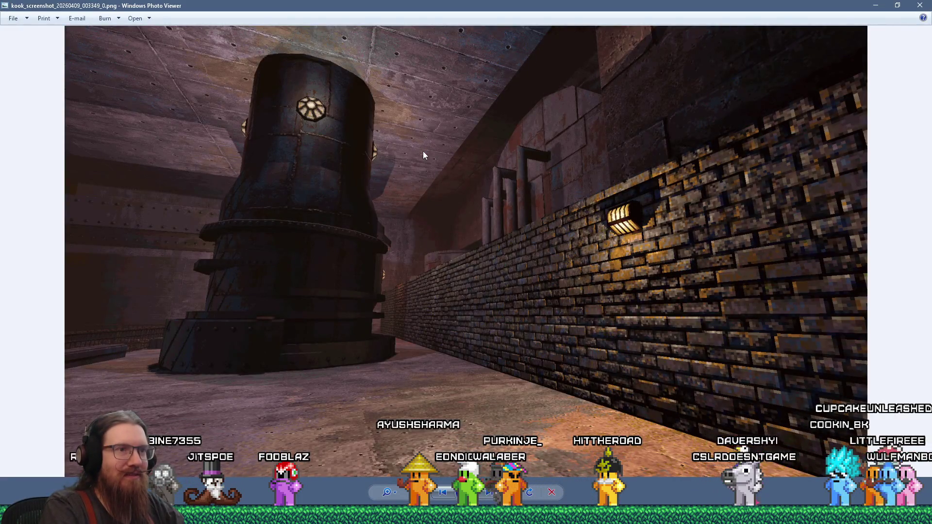
# Step: Step from the new 004801 screenshot back to the 003349 and 003308 shots and return to 004801
pyautogui.press('Left')
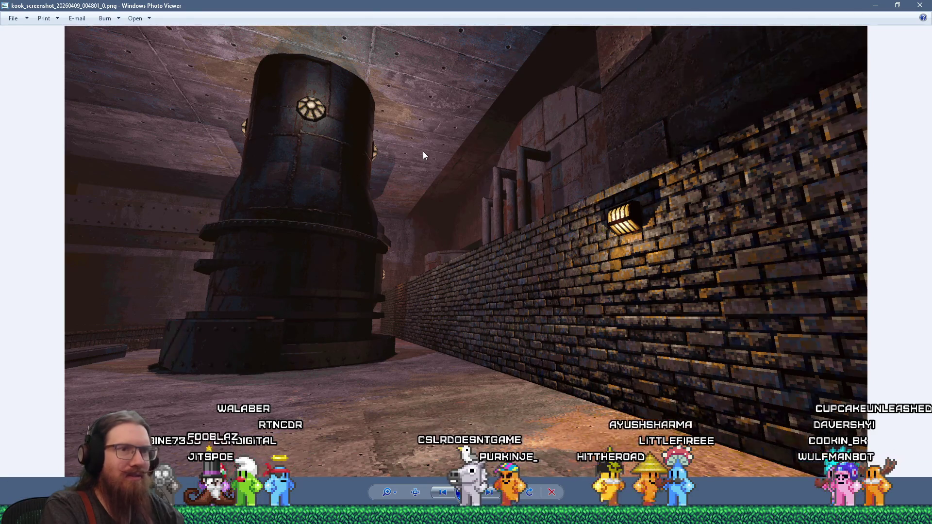
pyautogui.press('Right')
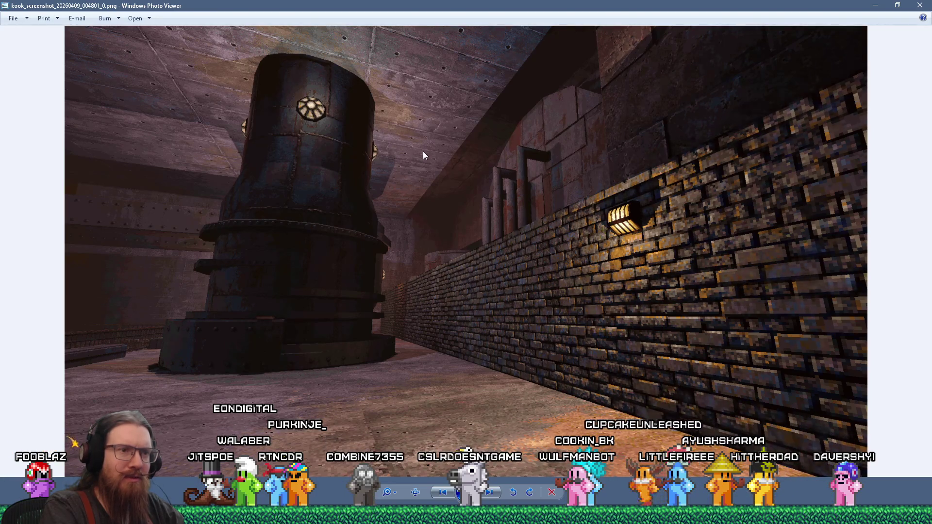
pyautogui.press('Left')
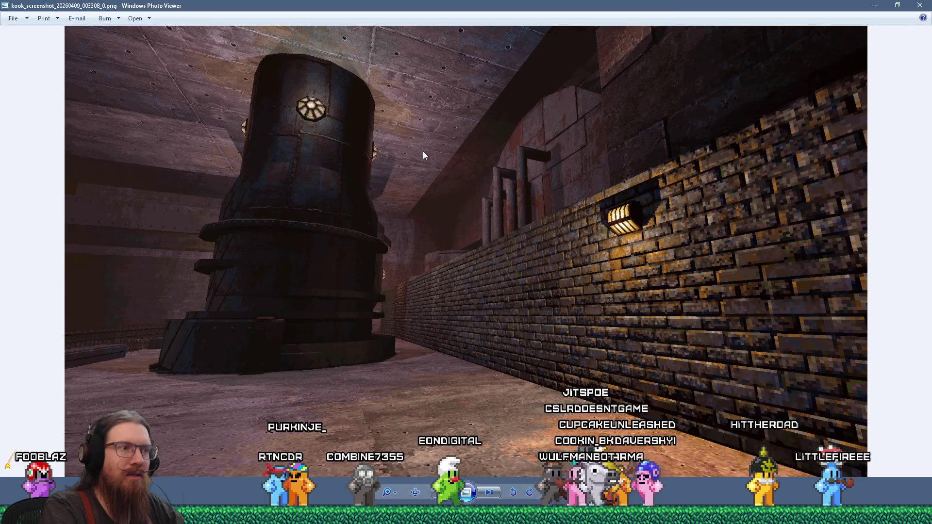
pyautogui.press('Left')
pyautogui.press('Right')
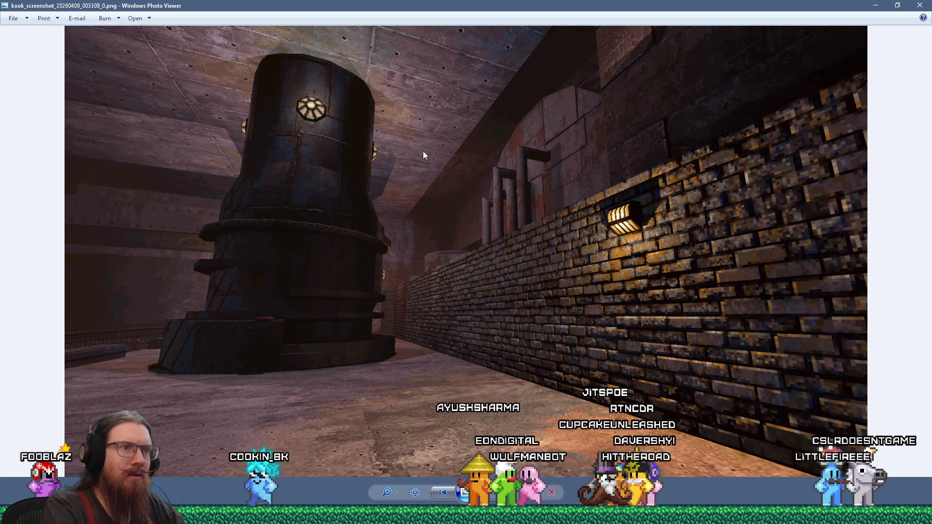
pyautogui.press('Right')
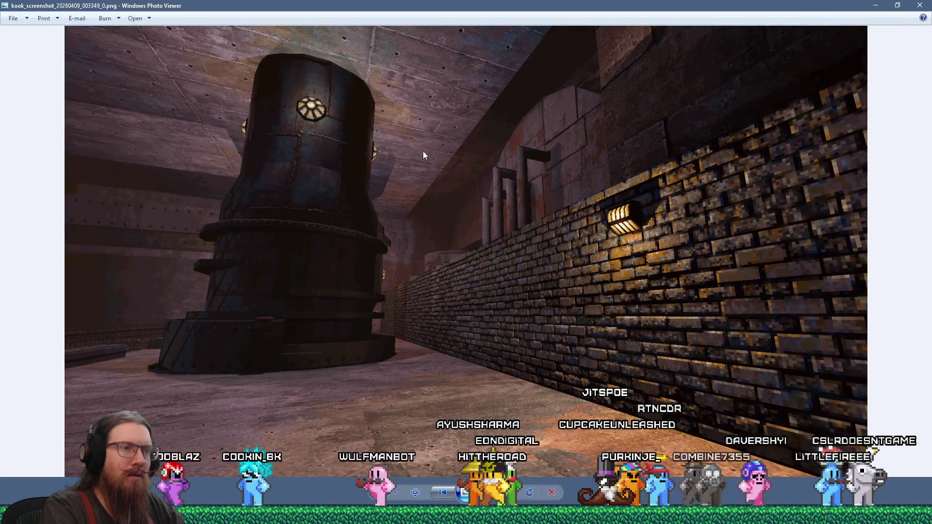
pyautogui.press('Right')
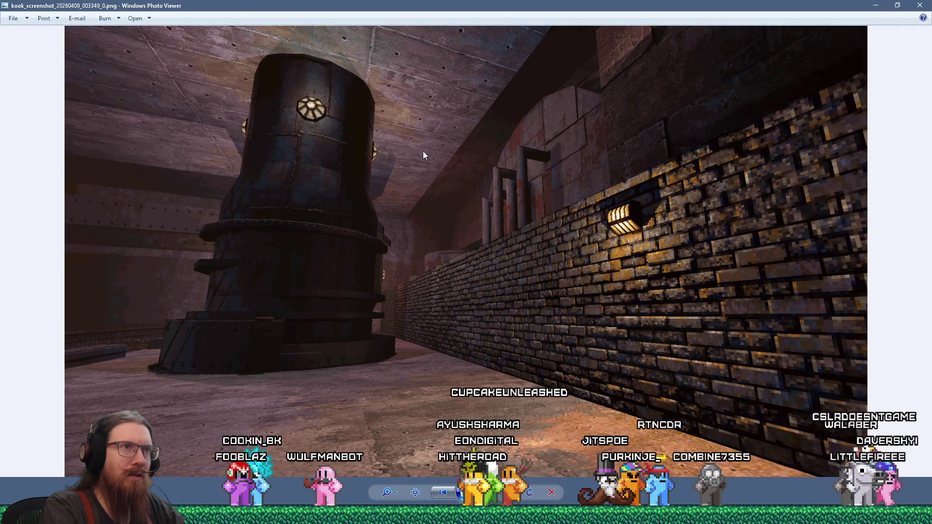
# Step: Flip repeatedly between the 004801 and 003308 screenshots, then switch to the screenshots folder window
pyautogui.press('Right')
pyautogui.press('Right')
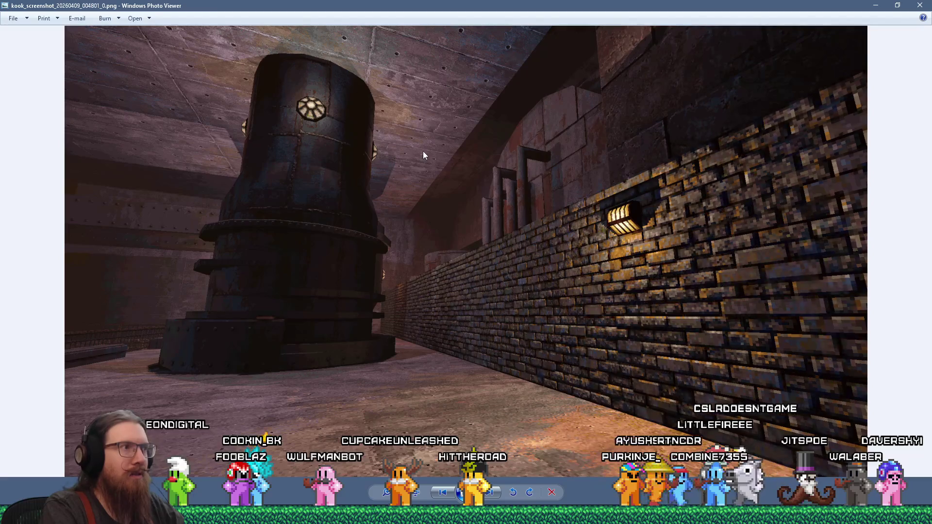
pyautogui.press('Left')
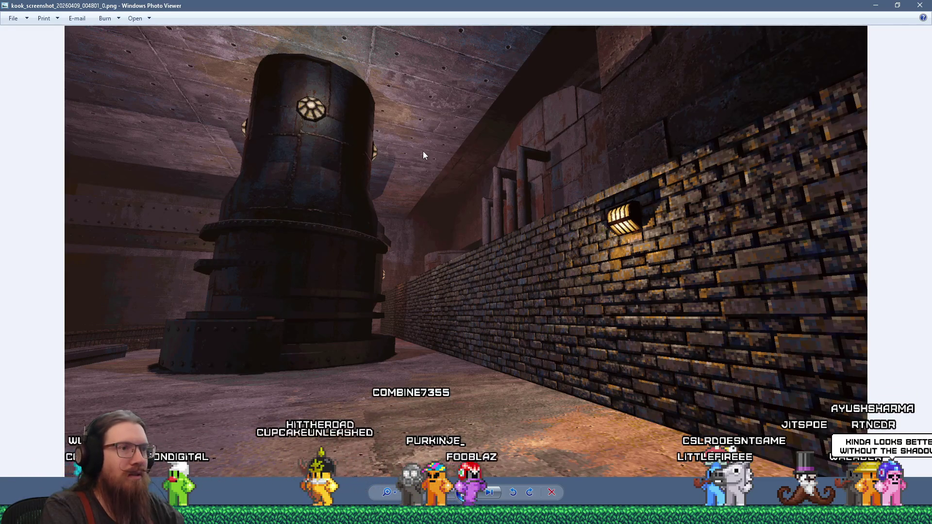
pyautogui.press('Right')
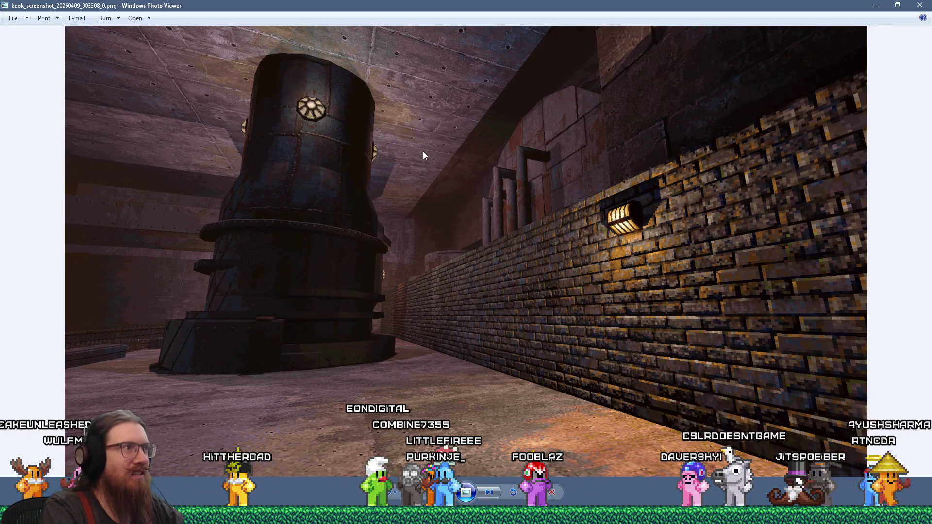
pyautogui.press('Left')
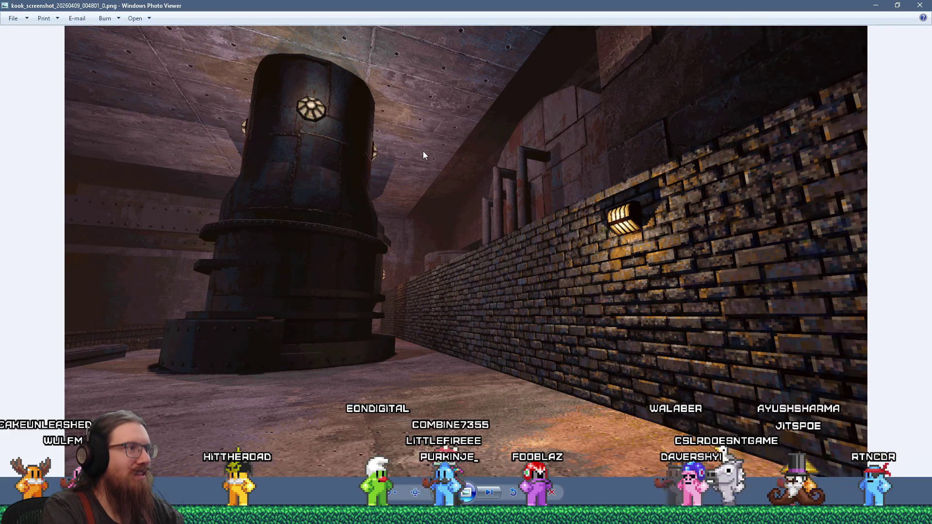
pyautogui.press('Right')
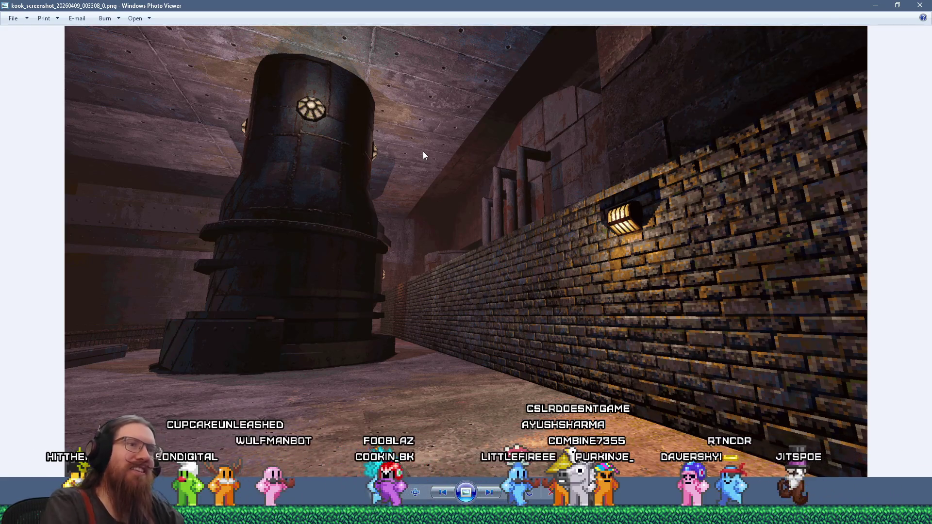
pyautogui.press('Right')
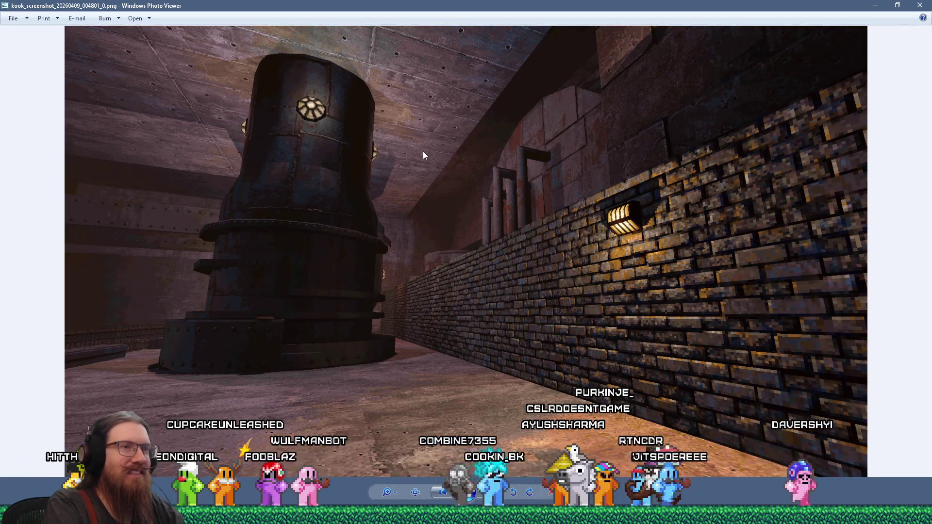
pyautogui.press('Left')
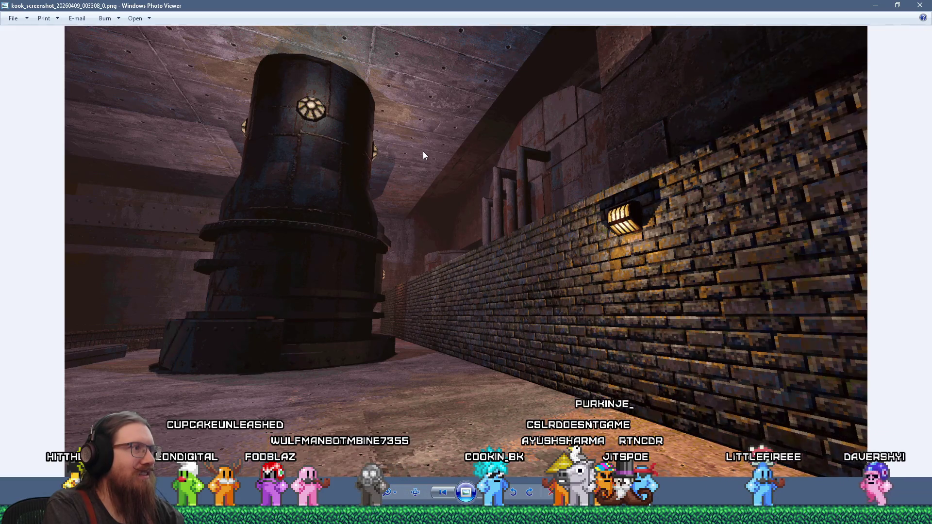
pyautogui.press('Right')
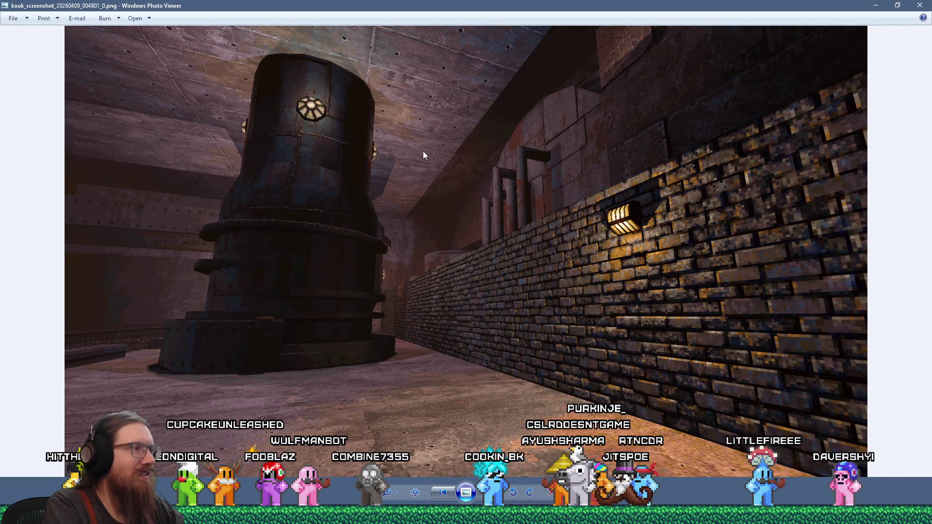
pyautogui.hotkey('alt', 'Tab')
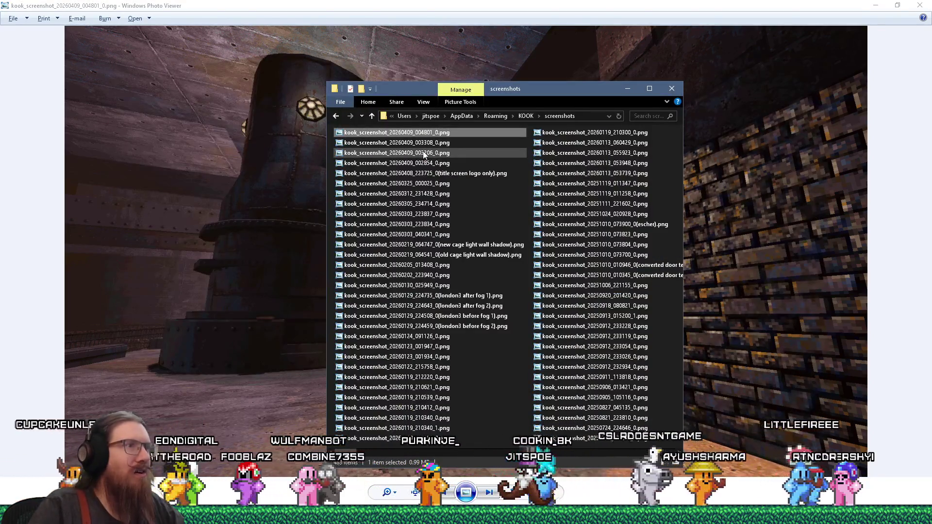
# Step: Open the 003206 tunnel shot, flip it against 002854 several times, then step forward to 004801
pyautogui.doubleClick(423, 153)
pyautogui.press('Left')
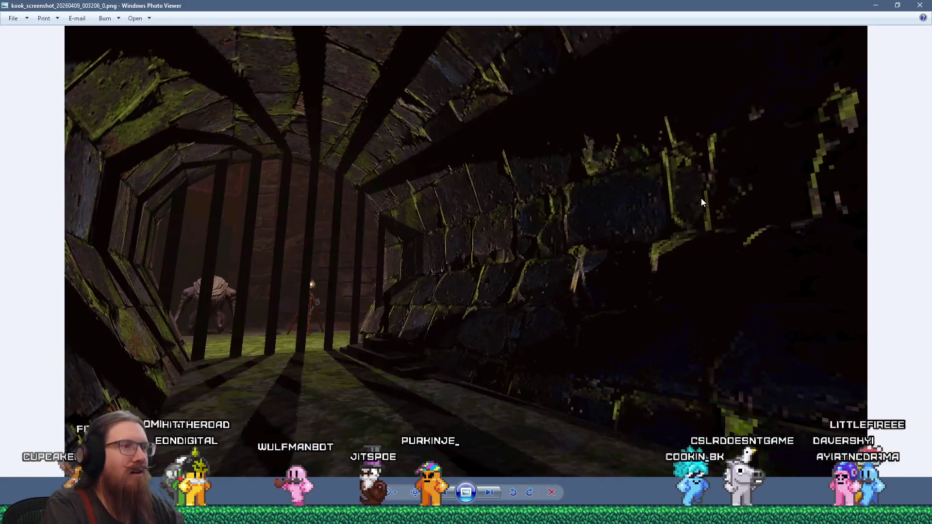
pyautogui.press('Right')
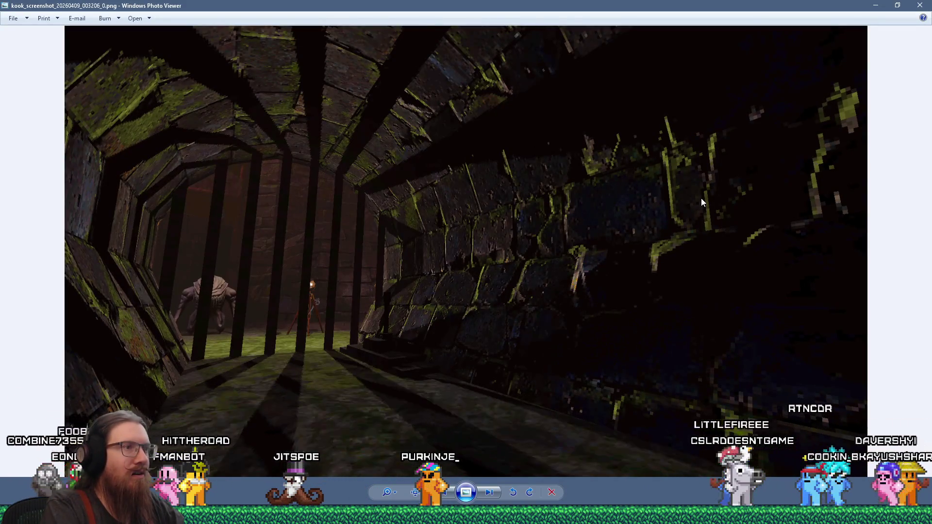
pyautogui.press('Left')
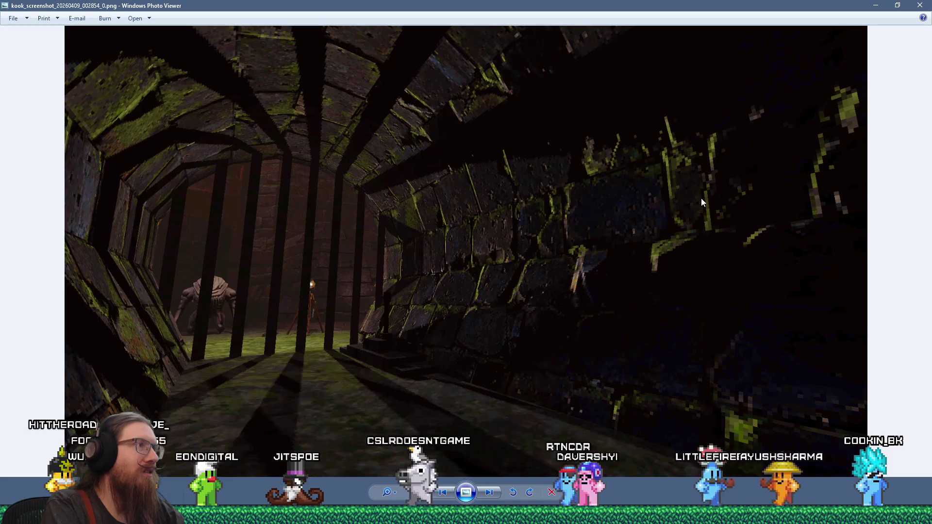
pyautogui.press('Right')
pyautogui.press('Left')
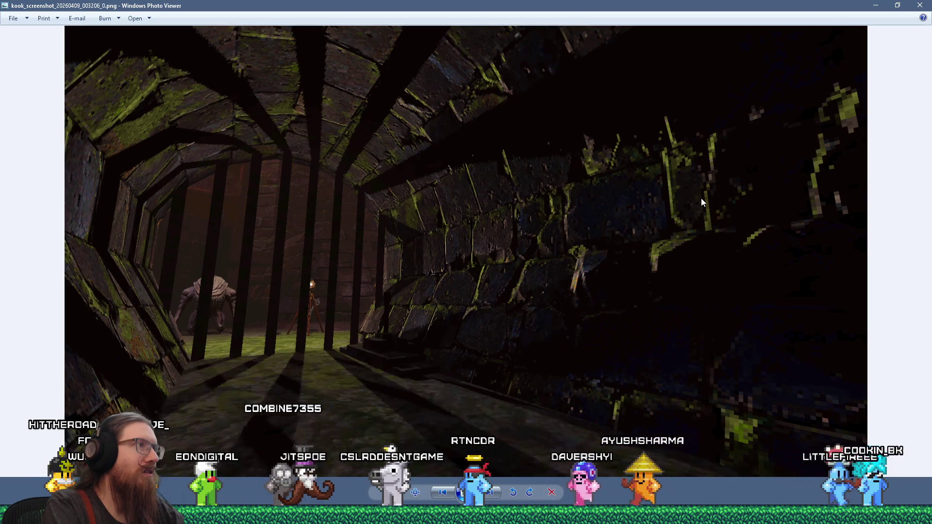
pyautogui.press('Right')
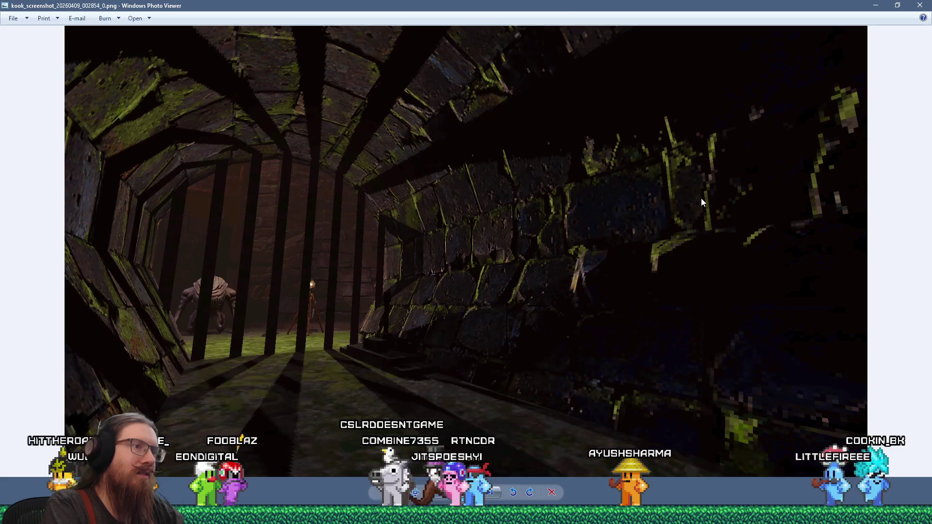
pyautogui.press('Left')
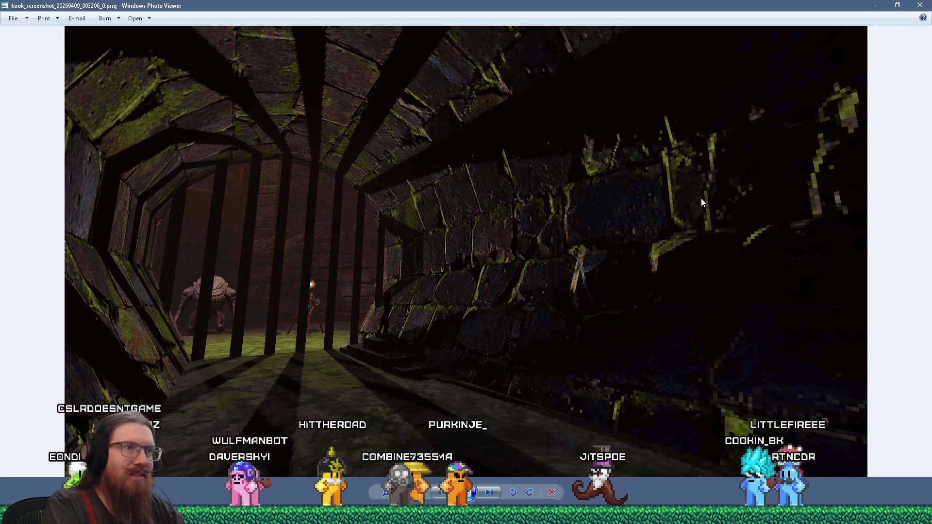
pyautogui.press('Right')
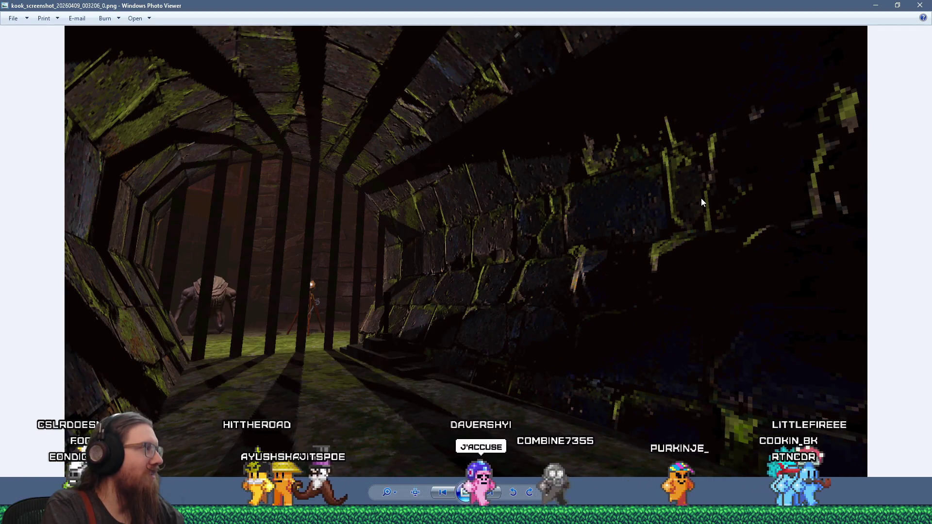
pyautogui.press('Right')
pyautogui.press('Right')
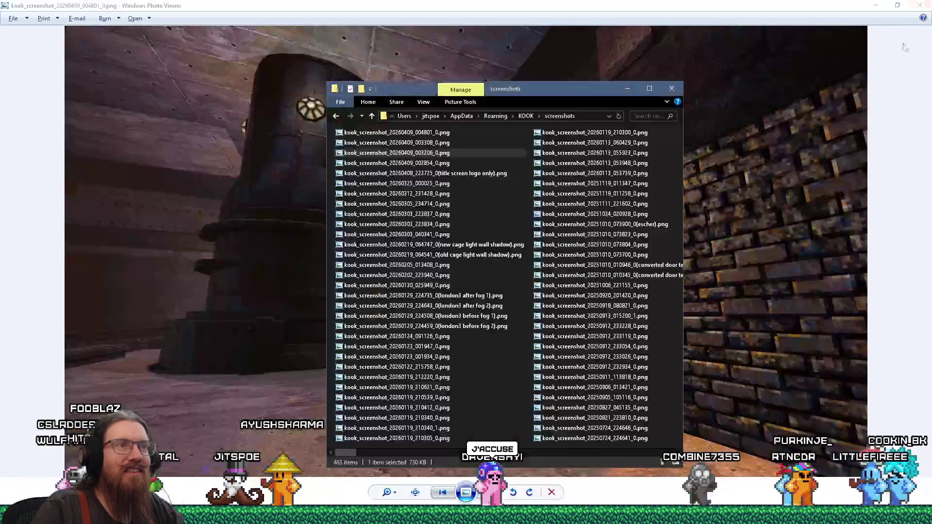
# Step: Flip back and forth between the 003308 and 004801 sewer screenshots, then close Windows Photo Viewer
pyautogui.press('Right')
pyautogui.press('Left')
pyautogui.press('Left')
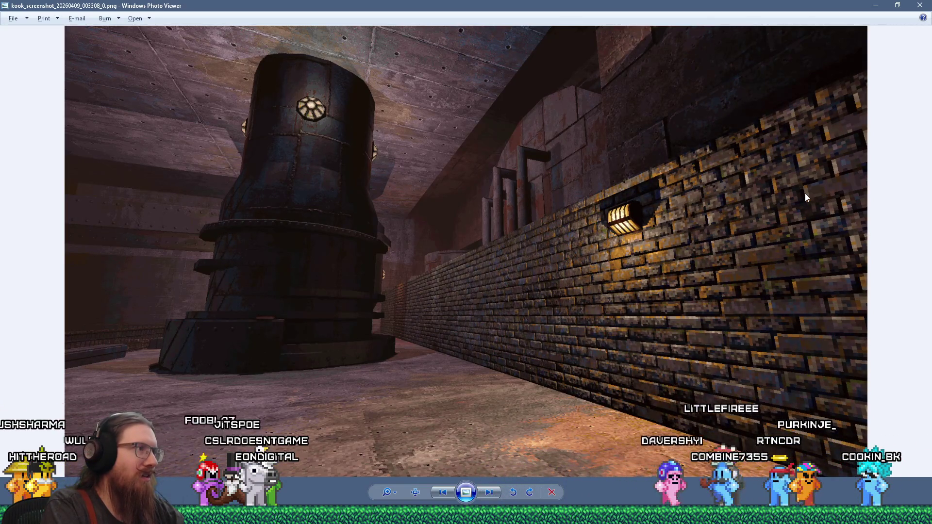
pyautogui.press('Right')
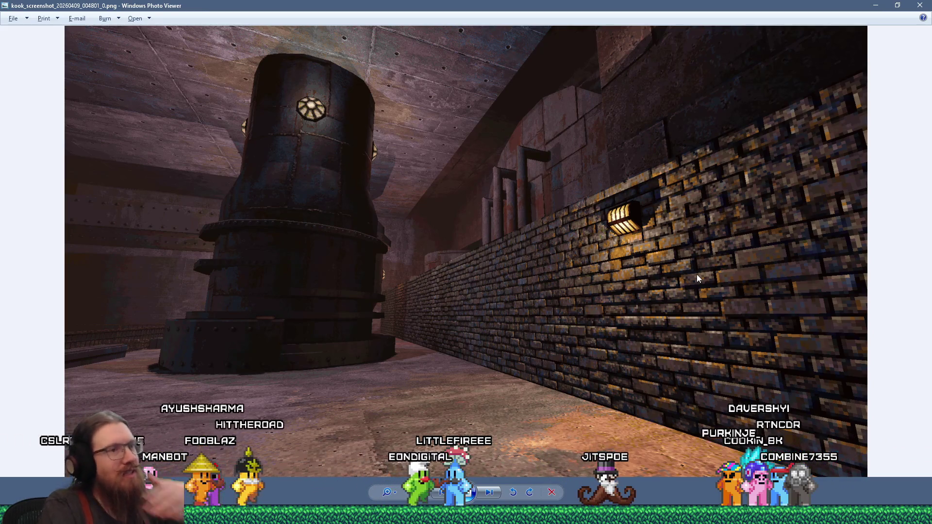
pyautogui.press('Left')
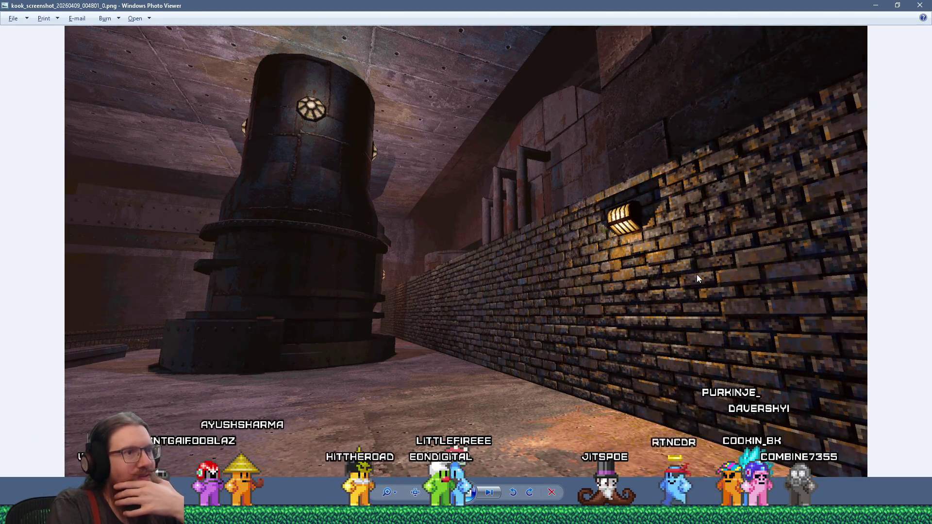
pyautogui.press('Right')
pyautogui.press('Right')
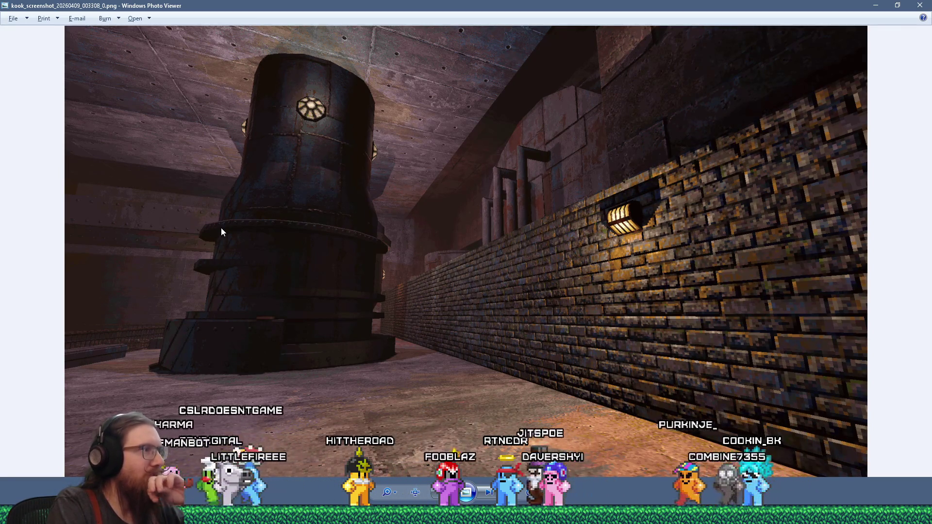
pyautogui.press('Left')
pyautogui.press('Right')
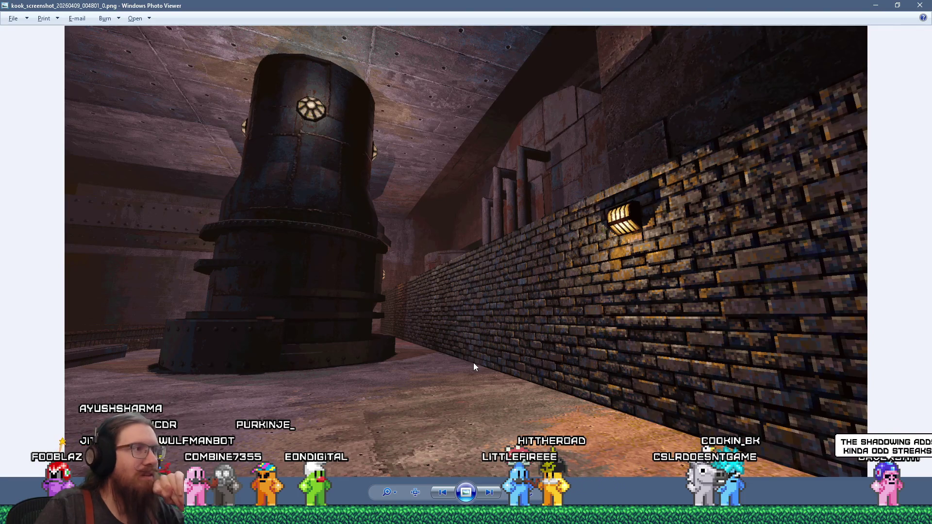
pyautogui.press('Left')
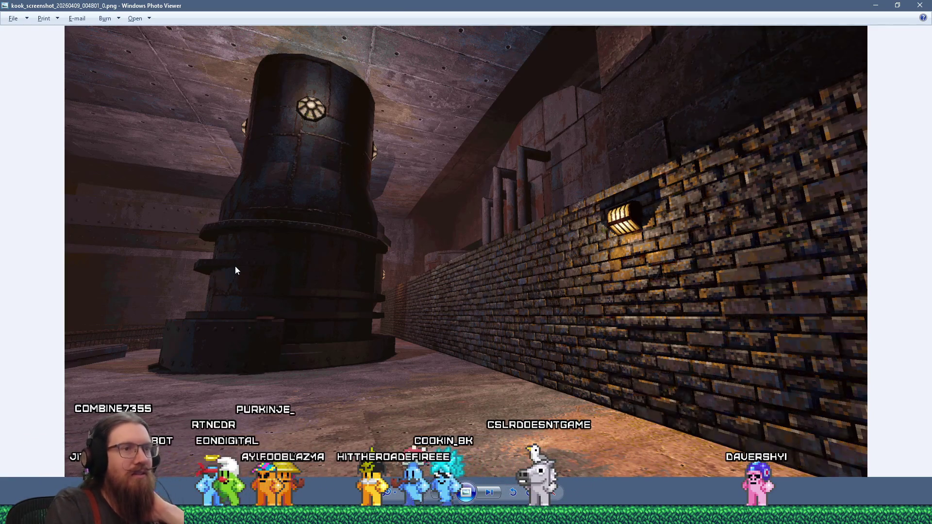
pyautogui.press('Right')
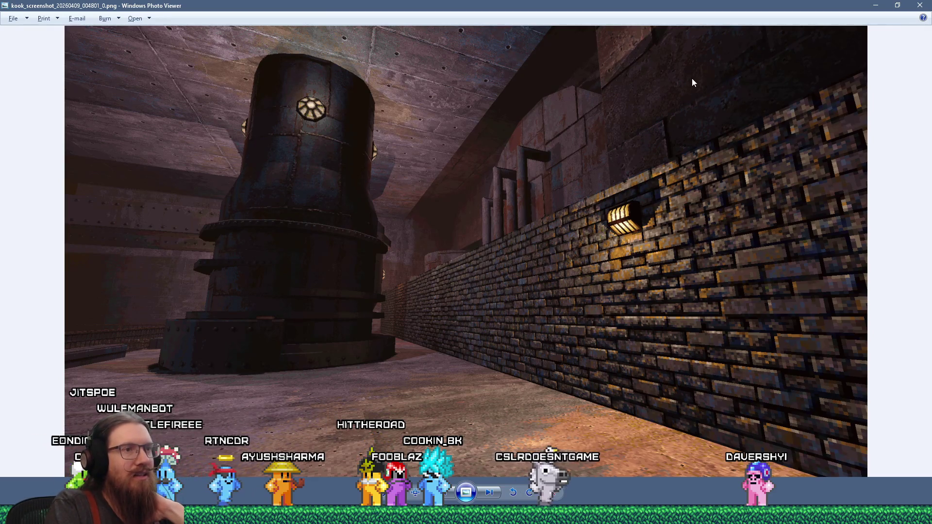
pyautogui.press('Left')
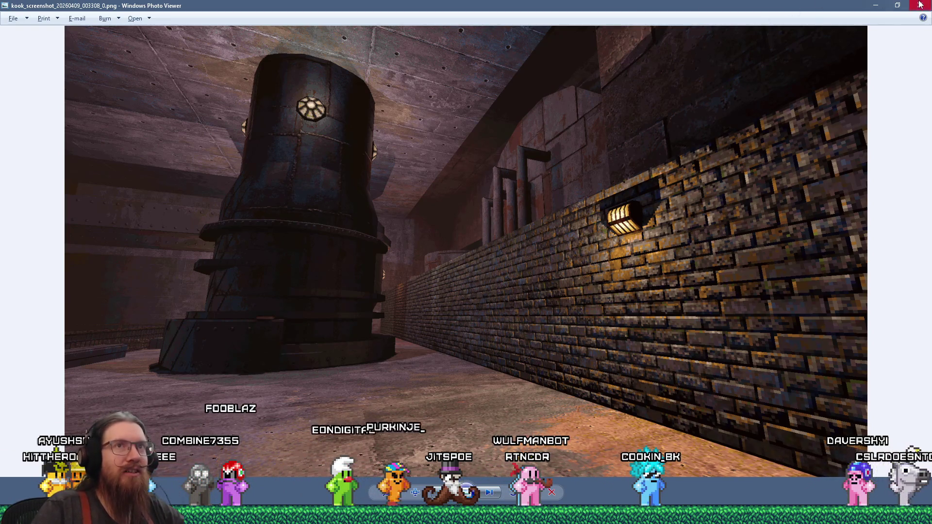
pyautogui.press('Escape')
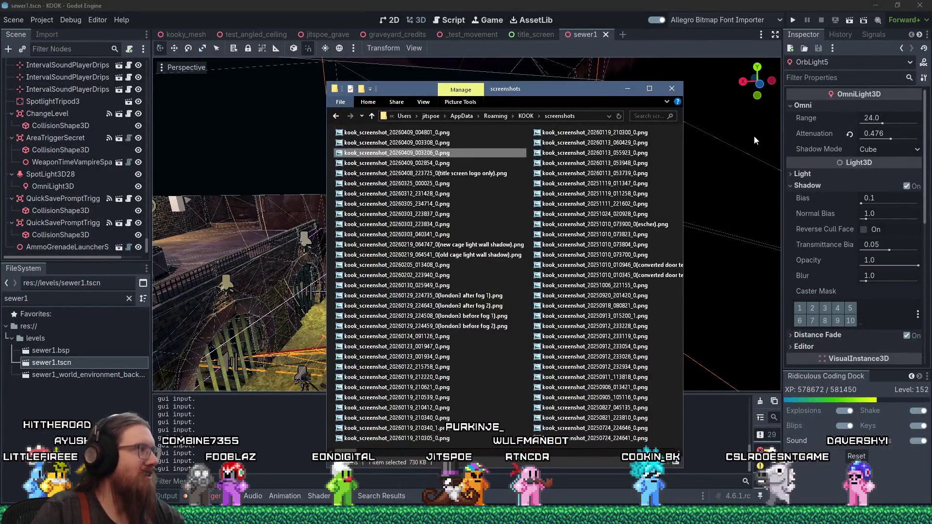
# Step: Glance at the KOOK pitch deck slides in Firefox, then return to the Godot editor's sewer1 scene
pyautogui.click(586, 4)
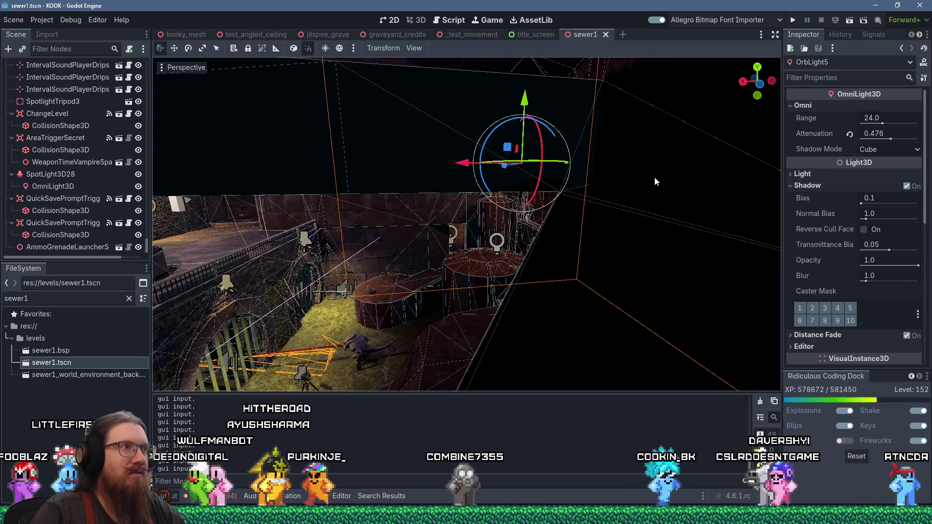
pyautogui.hotkey('alt', 'Tab')
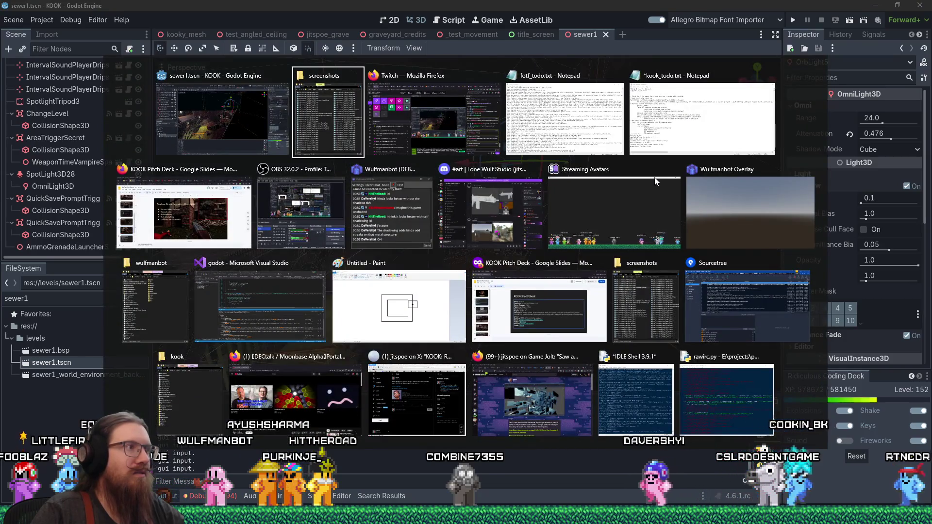
pyautogui.click(251, 231)
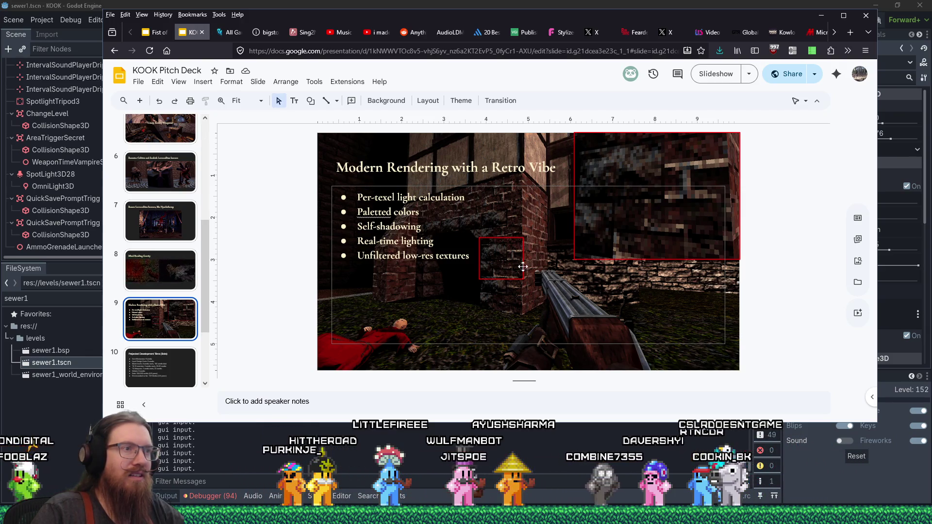
pyautogui.click(529, 4)
pyautogui.scroll(5, 539, 187)
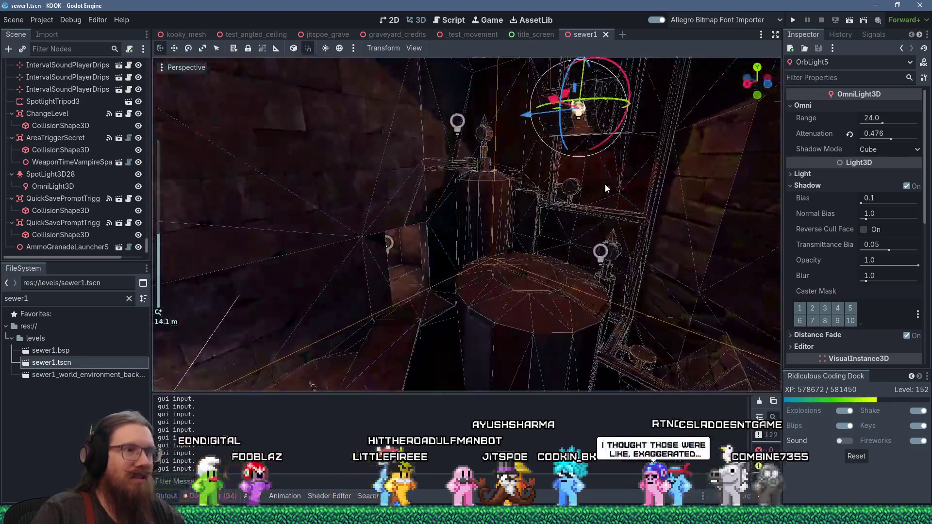
# Step: Orbit the sewer viewport around OrbLight5 until it faces the pillar and walkway
pyautogui.moveTo(605, 184); pyautogui.dragTo(566, 170)
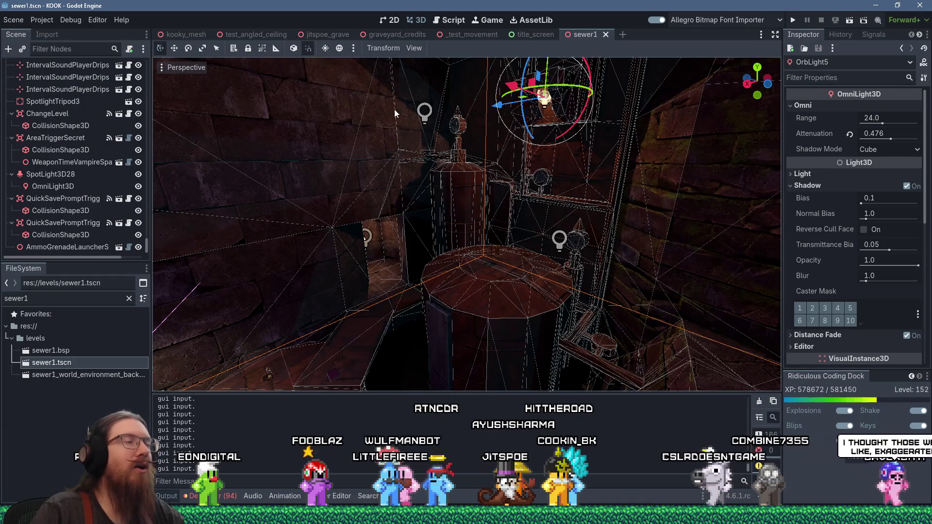
pyautogui.moveTo(592, 211)
pyautogui.mouseDown()
pyautogui.moveTo(639, 234)
pyautogui.moveTo(465, 226)
pyautogui.moveTo(536, 217)
pyautogui.moveTo(525, 232)
pyautogui.moveTo(333, 183)
pyautogui.moveTo(340, 187)
pyautogui.mouseUp()
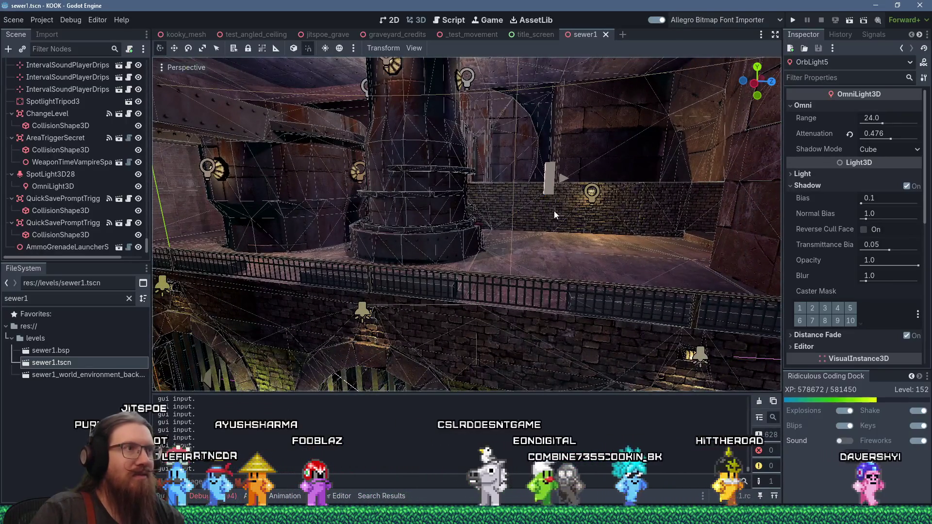
pyautogui.moveTo(555, 215)
pyautogui.mouseDown()
pyautogui.moveTo(451, 238)
pyautogui.moveTo(531, 205)
pyautogui.mouseUp()
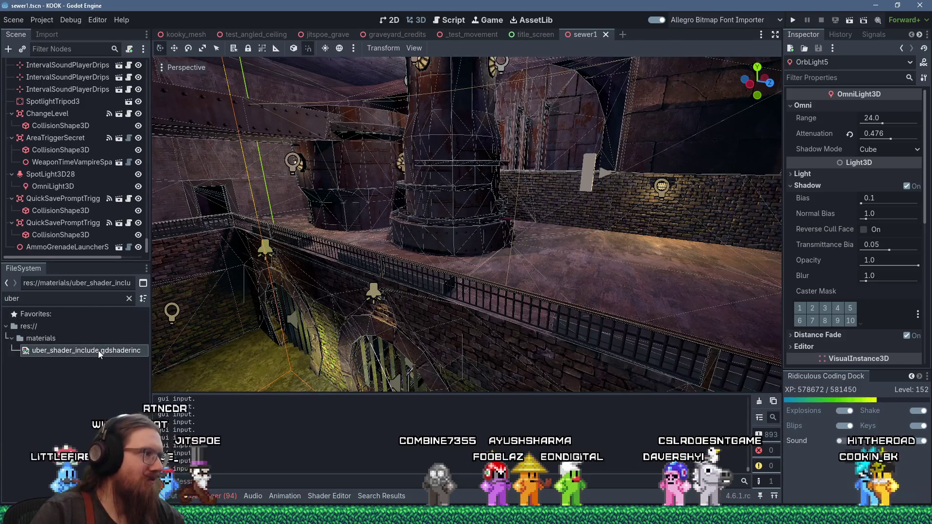
# Step: Edit line 430 of uber_shader_include.gdshaderinc to read '#if 0//ndef' and run the project
pyautogui.doubleClick(98, 350)
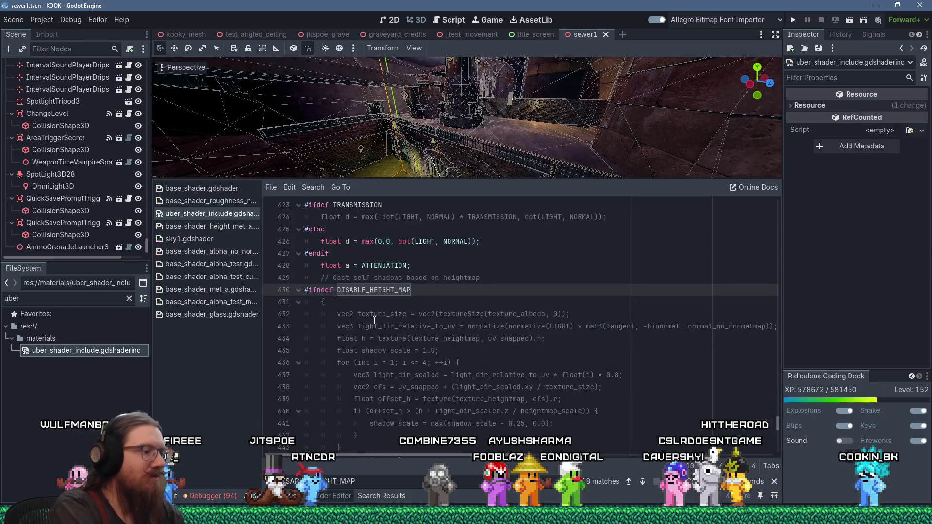
pyautogui.click(317, 290)
pyautogui.write('0//')
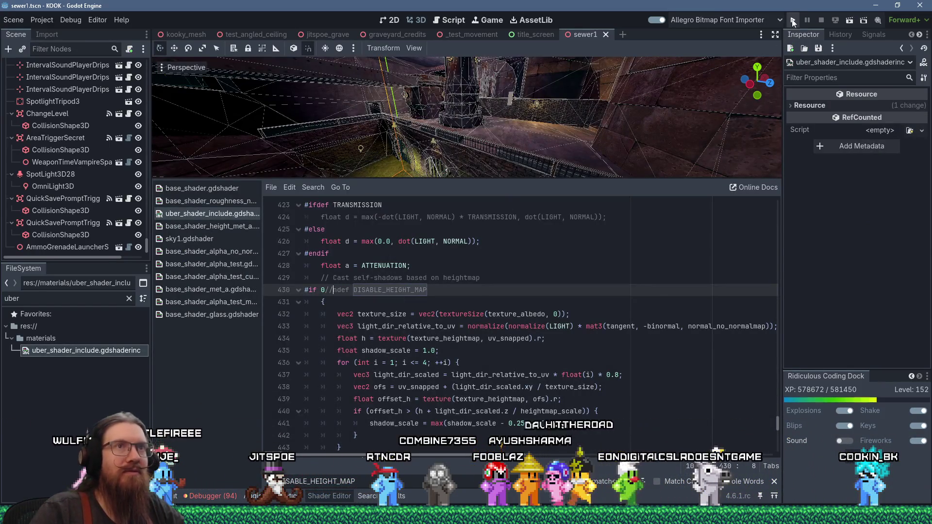
pyautogui.click(793, 20)
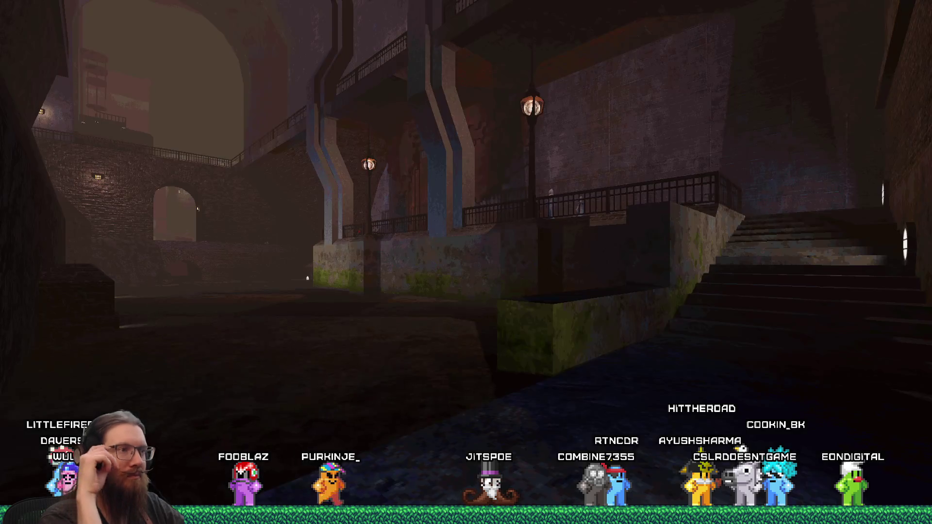
# Step: Run 'load texture2' in the console, then walk around to frame the big pillar and brick wall
pyautogui.press('`')
pyautogui.write('load tex')
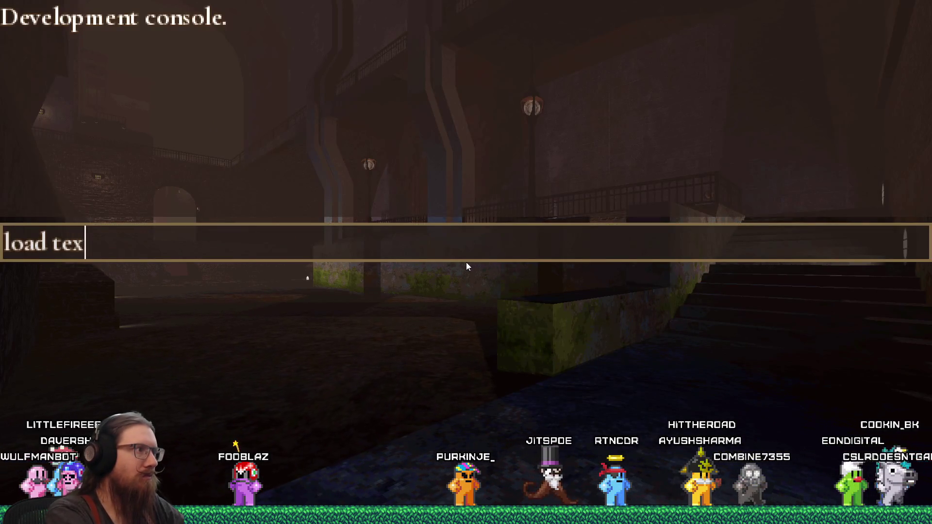
pyautogui.write('ture2')
pyautogui.press('Return')
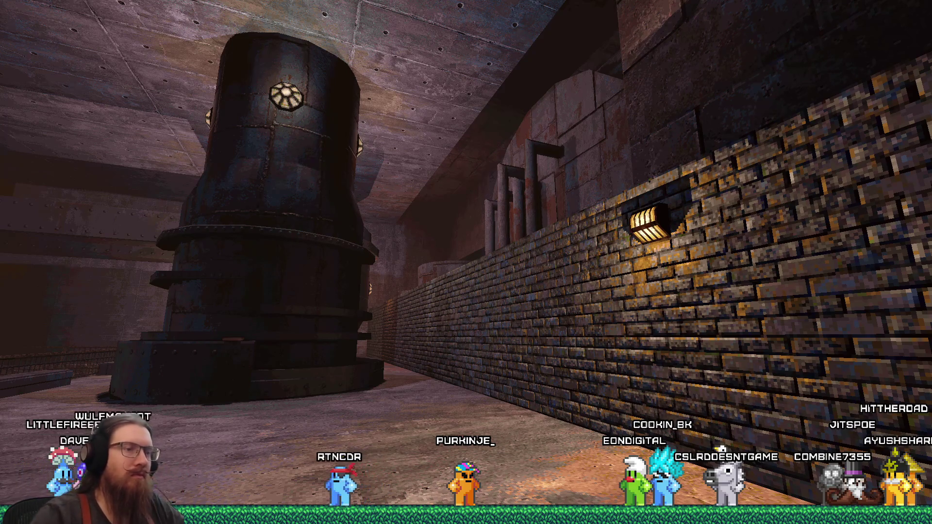
pyautogui.moveTo(466, 262)
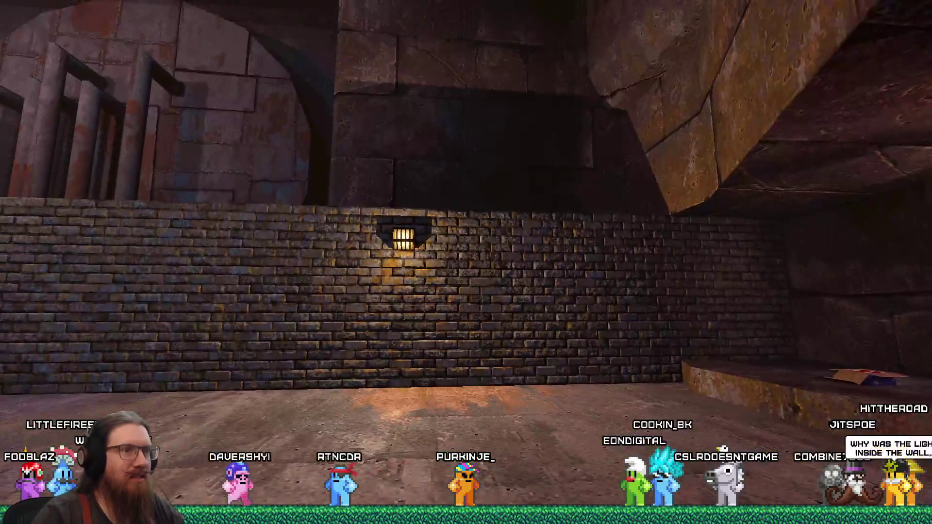
pyautogui.press('w')
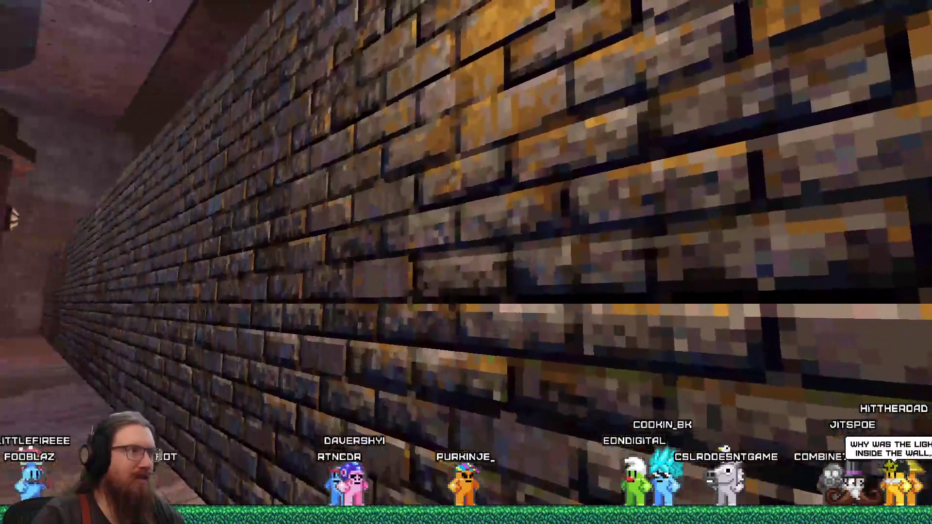
pyautogui.press('s')
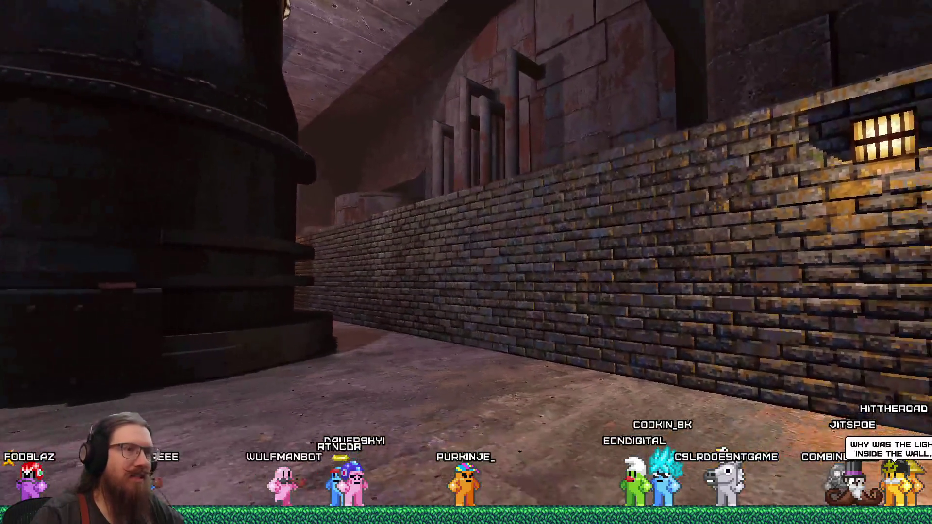
pyautogui.press('s')
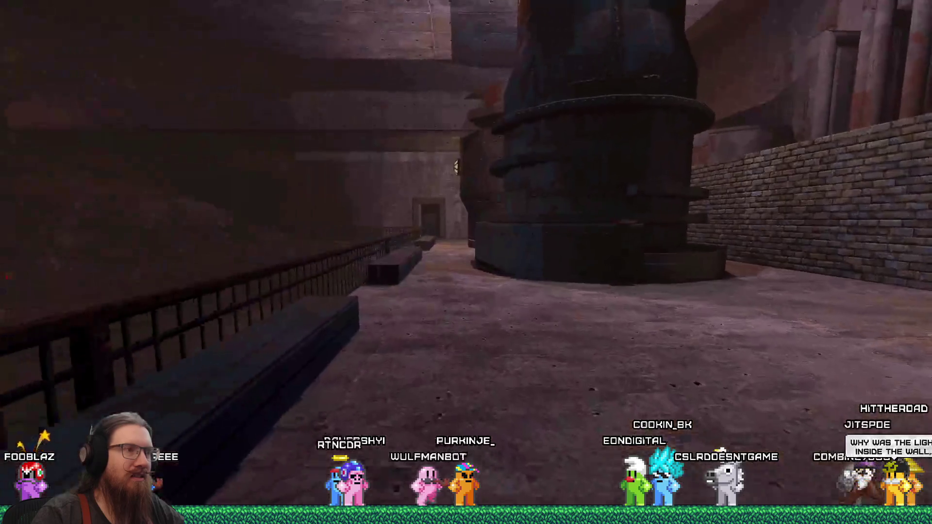
pyautogui.press('w')
pyautogui.press('a')
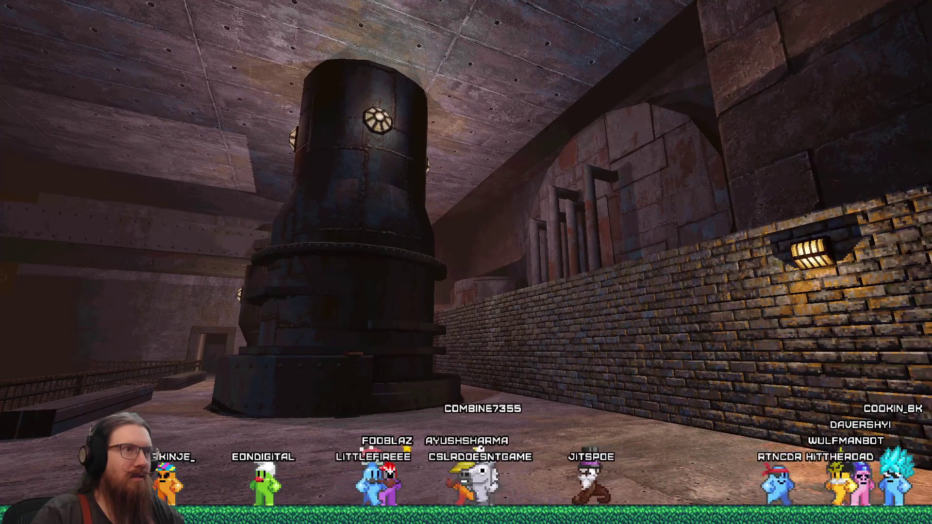
# Step: Capture screenshot kook_screenshot_20260409_005506_0.png and quit the game with the 'quit' console command
pyautogui.press('`')
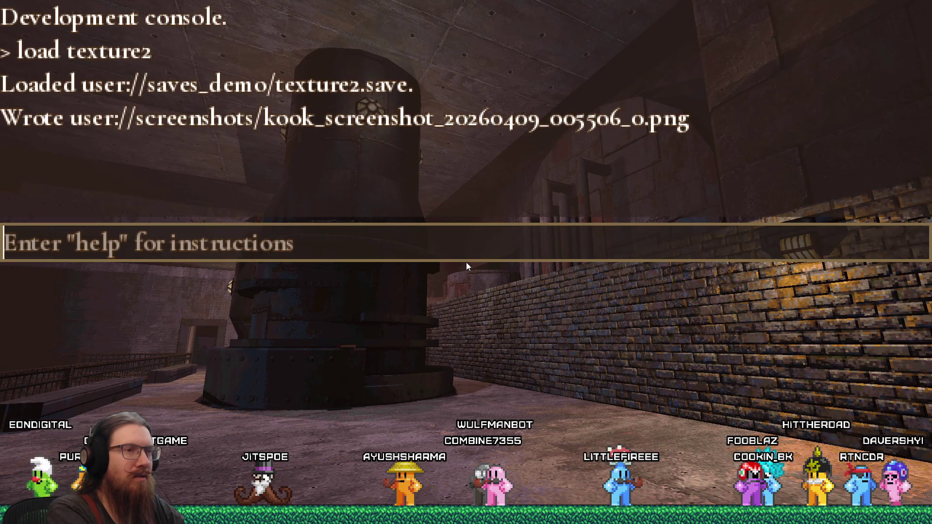
pyautogui.press('`')
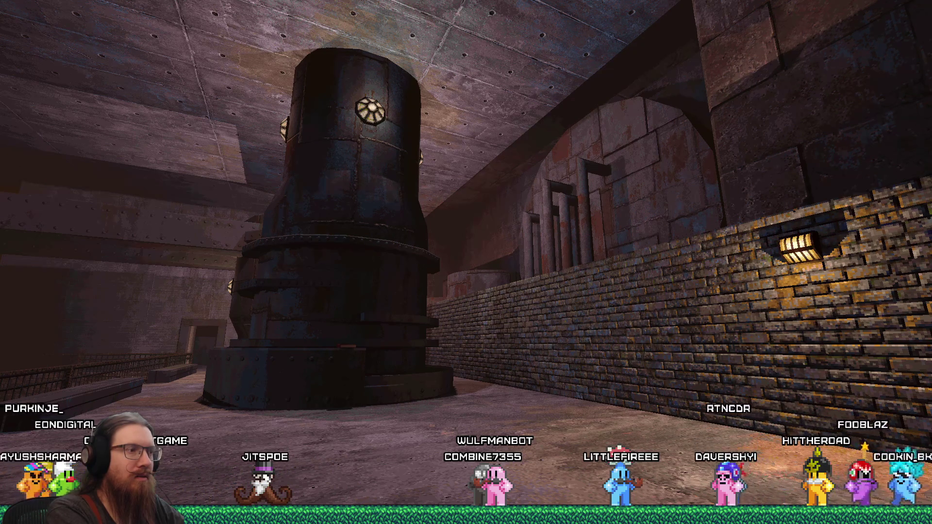
pyautogui.press('`')
pyautogui.write('quit')
pyautogui.press('Return')
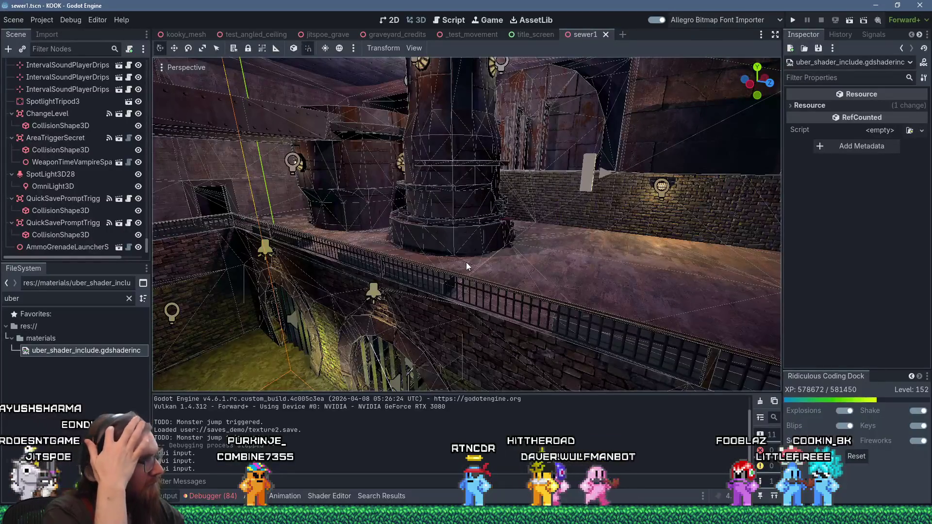
# Step: Focus, orbit and zoom the 3D view onto the selected light, then bring the Paint window forward
pyautogui.press('f')
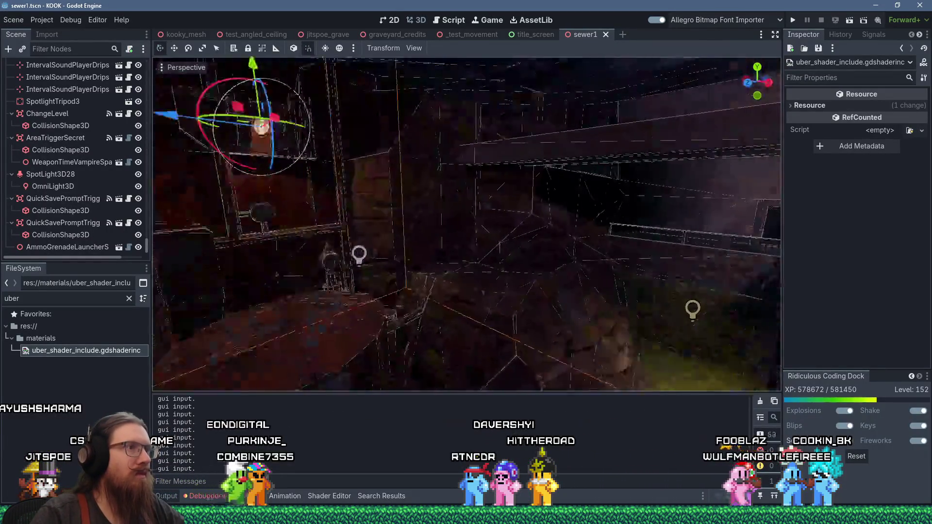
pyautogui.scroll(5, 550, 278)
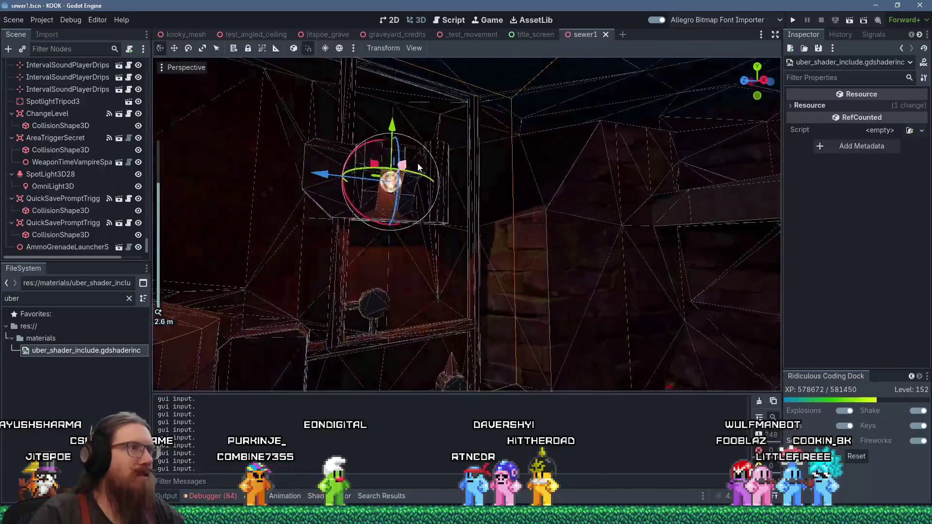
pyautogui.press('f')
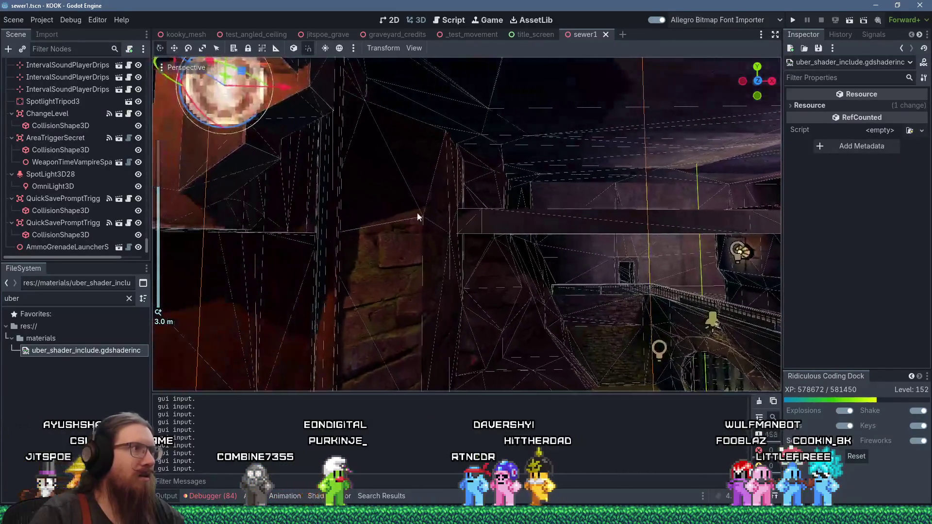
pyautogui.moveTo(503, 257)
pyautogui.mouseDown()
pyautogui.moveTo(628, 288)
pyautogui.moveTo(570, 289)
pyautogui.moveTo(536, 272)
pyautogui.moveTo(395, 249)
pyautogui.moveTo(494, 259)
pyautogui.moveTo(479, 221)
pyautogui.moveTo(354, 238)
pyautogui.moveTo(365, 249)
pyautogui.moveTo(523, 270)
pyautogui.moveTo(461, 243)
pyautogui.moveTo(525, 272)
pyautogui.moveTo(339, 202)
pyautogui.moveTo(540, 244)
pyautogui.moveTo(495, 277)
pyautogui.moveTo(442, 287)
pyautogui.moveTo(392, 236)
pyautogui.moveTo(401, 218)
pyautogui.moveTo(541, 284)
pyautogui.moveTo(588, 292)
pyautogui.mouseUp()
pyautogui.scroll(-2, 528, 270)
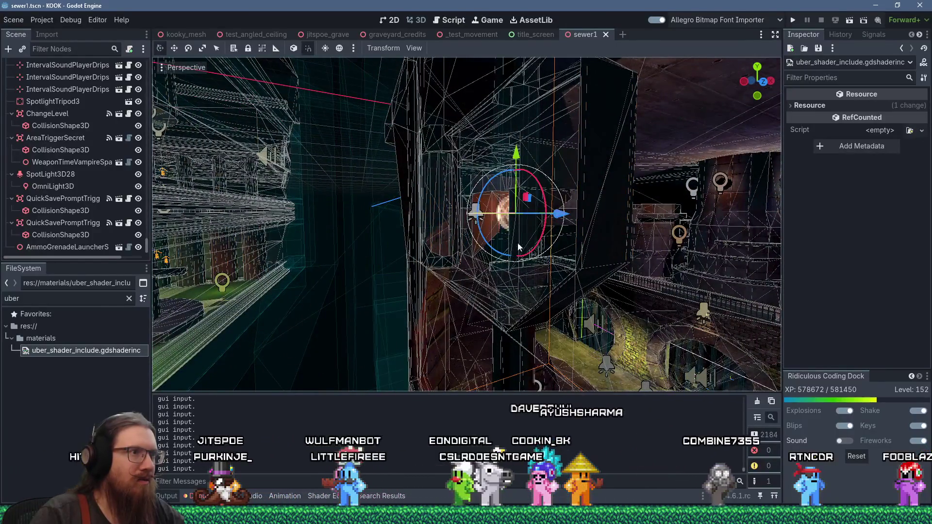
pyautogui.scroll(5, 513, 240)
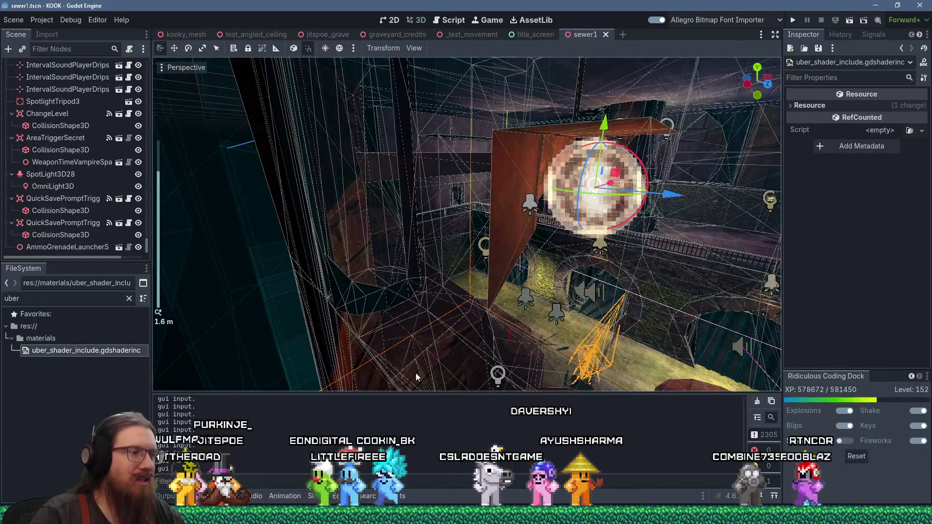
pyautogui.moveTo(340, 516)
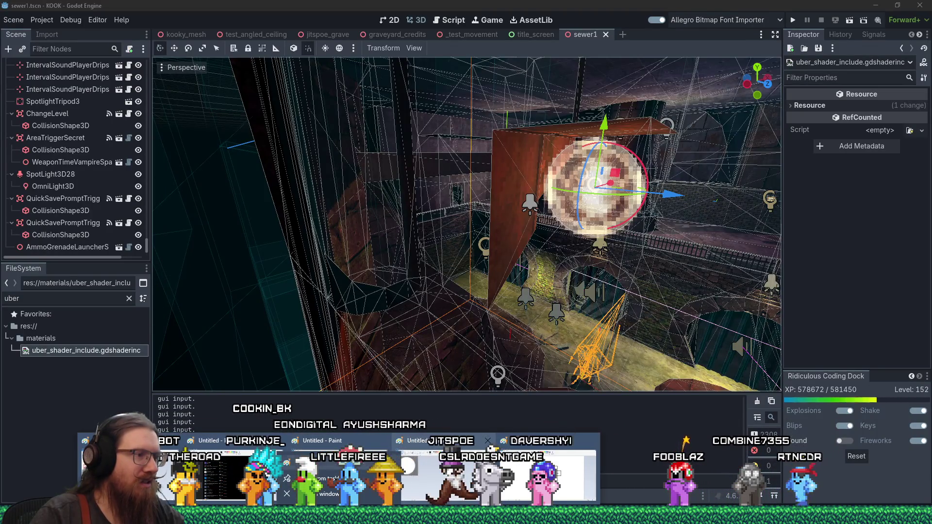
pyautogui.click(499, 473)
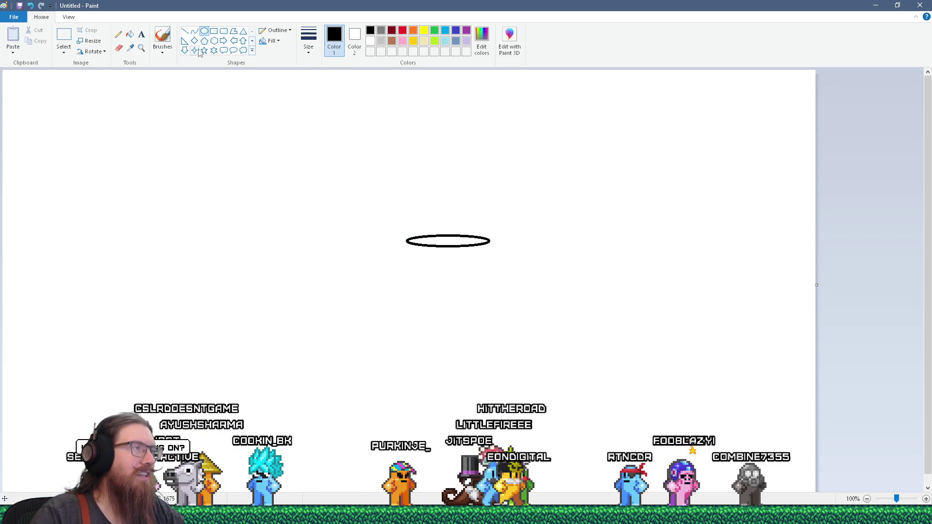
pyautogui.click(242, 30)
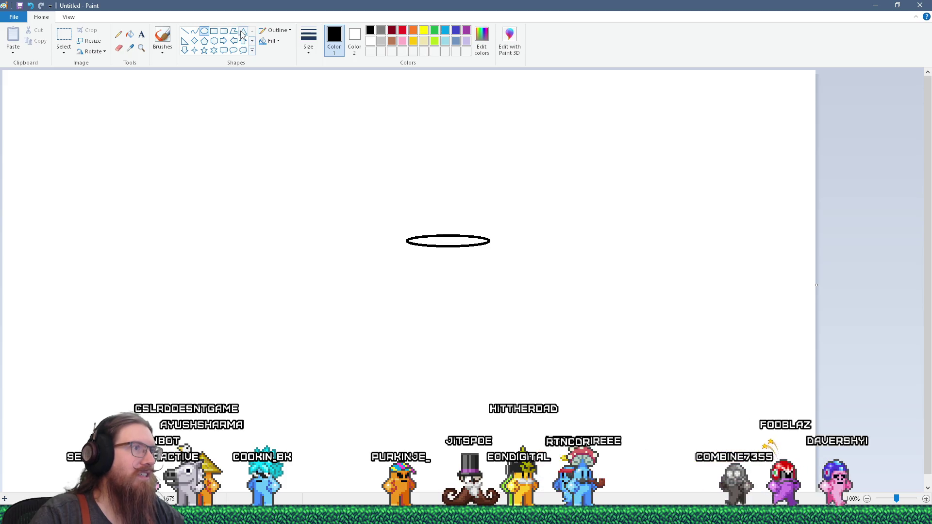
pyautogui.moveTo(397, 117); pyautogui.dragTo(534, 411)
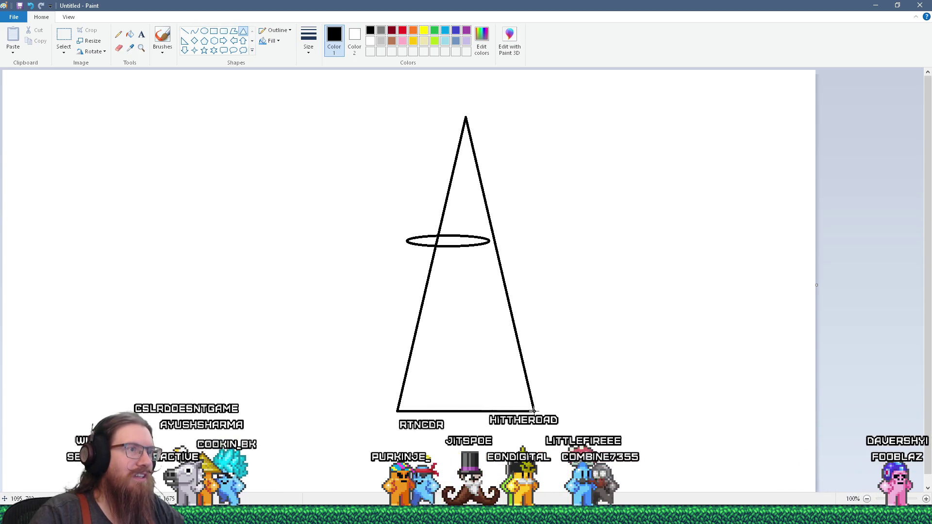
pyautogui.moveTo(362, 433); pyautogui.dragTo(334, 440)
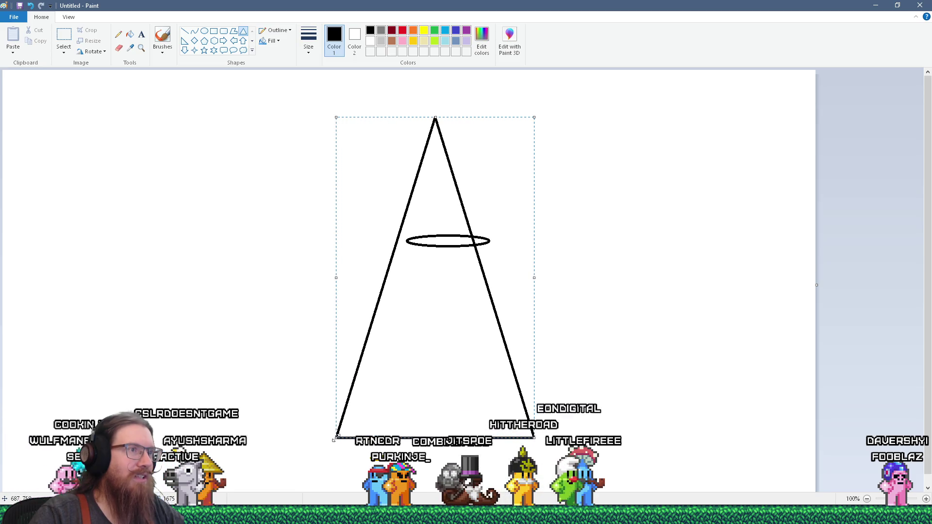
pyautogui.moveTo(535, 291); pyautogui.dragTo(559, 290)
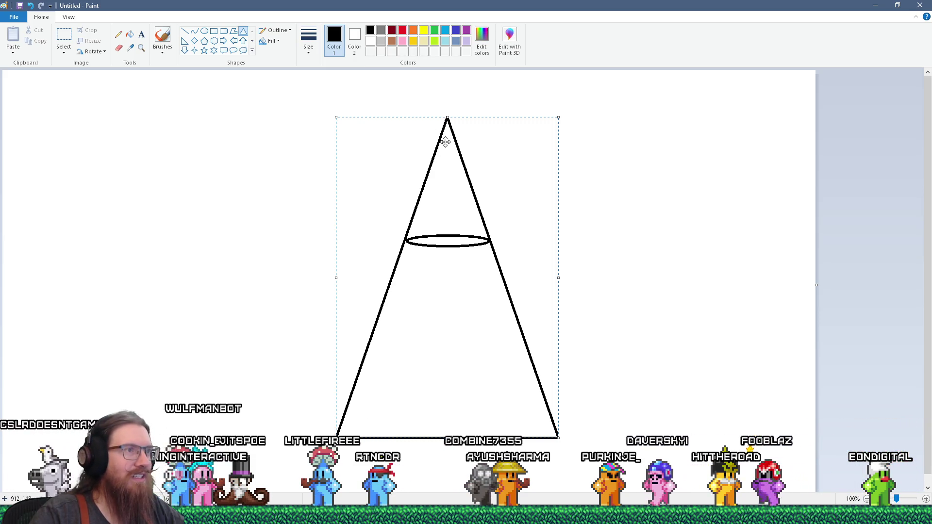
pyautogui.moveTo(445, 149); pyautogui.dragTo(444, 225)
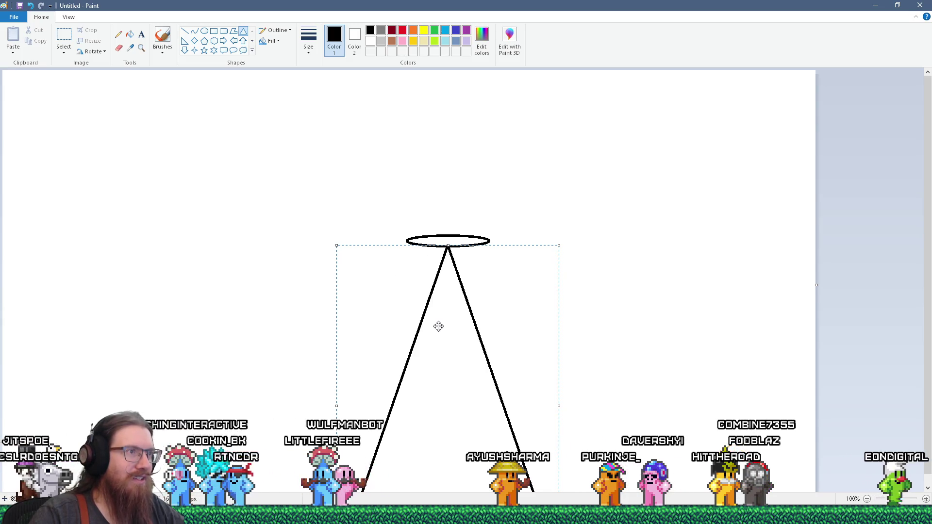
pyautogui.moveTo(439, 336); pyautogui.dragTo(439, 219)
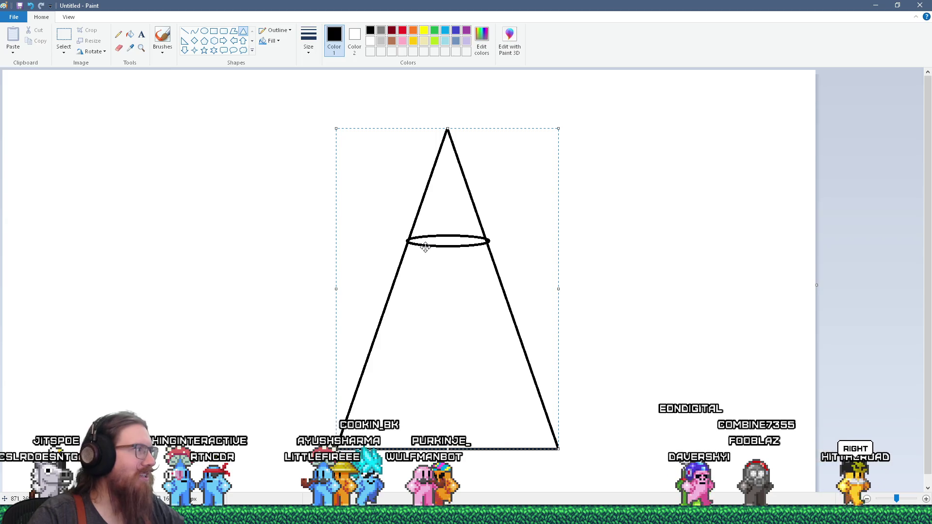
pyautogui.click(920, 5)
pyautogui.click(481, 256)
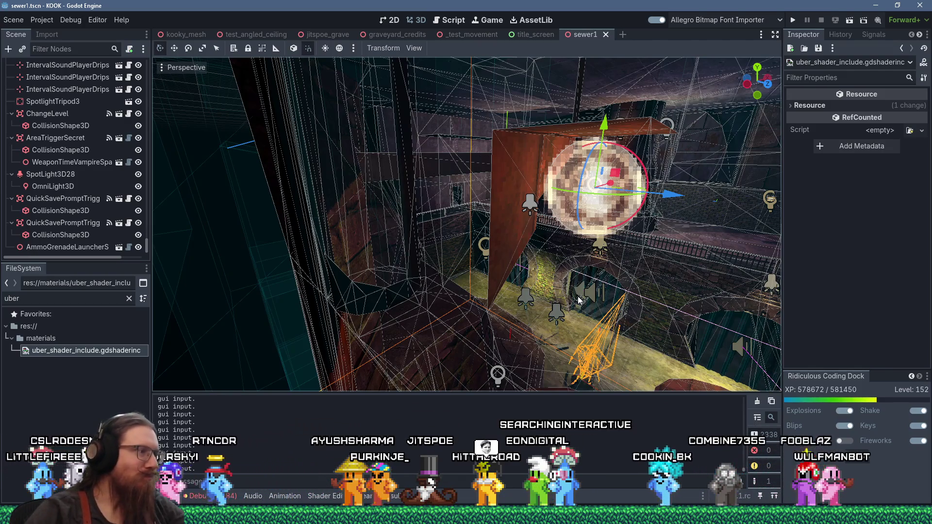
# Step: Bring the KOOK screenshots folder forward and open the newest screenshot, kook_screenshot_20260409_004801_0.png, full-size
pyautogui.click(42, 20)
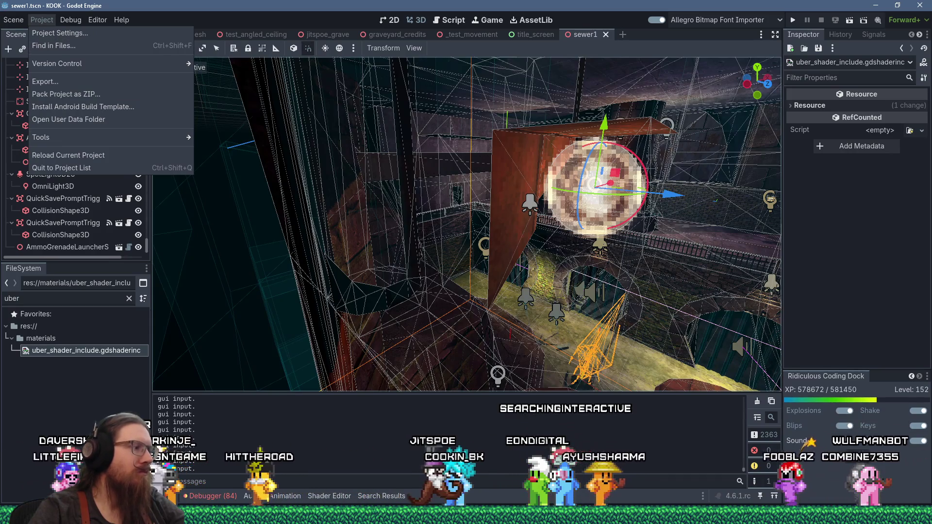
pyautogui.press('Escape')
pyautogui.moveTo(282, 515)
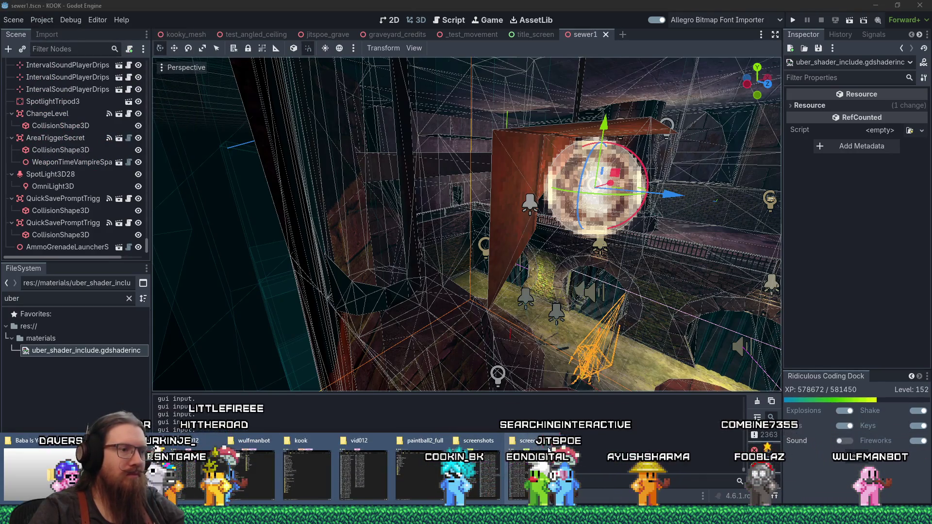
pyautogui.click(493, 468)
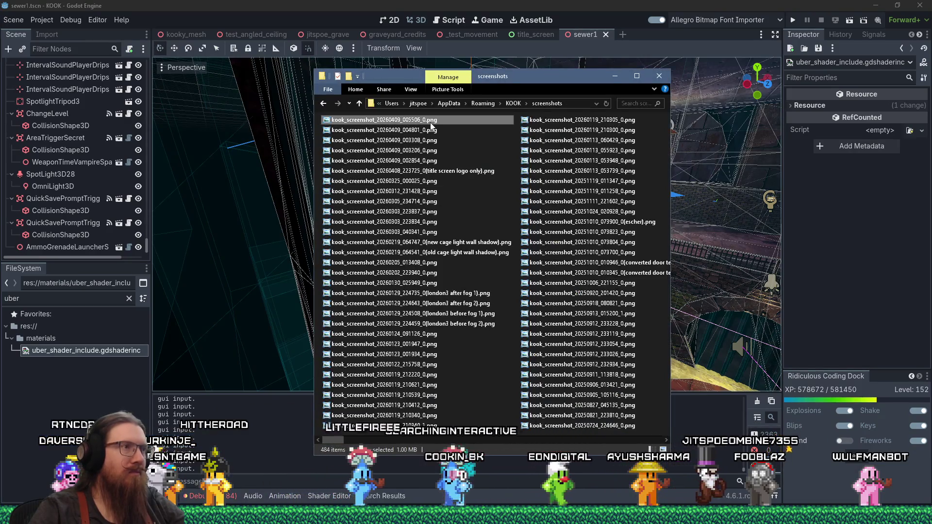
pyautogui.press('Down')
pyautogui.press('Down')
pyautogui.press('Return')
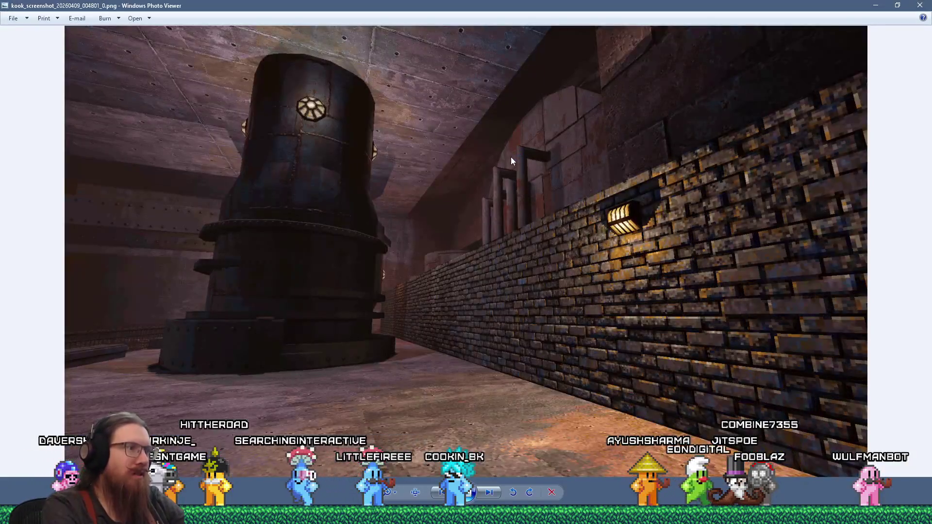
# Step: Flip repeatedly between the earlier and later sewer screenshots, then return to the screenshots folder
pyautogui.press('Right')
pyautogui.press('Right')
pyautogui.press('Right')
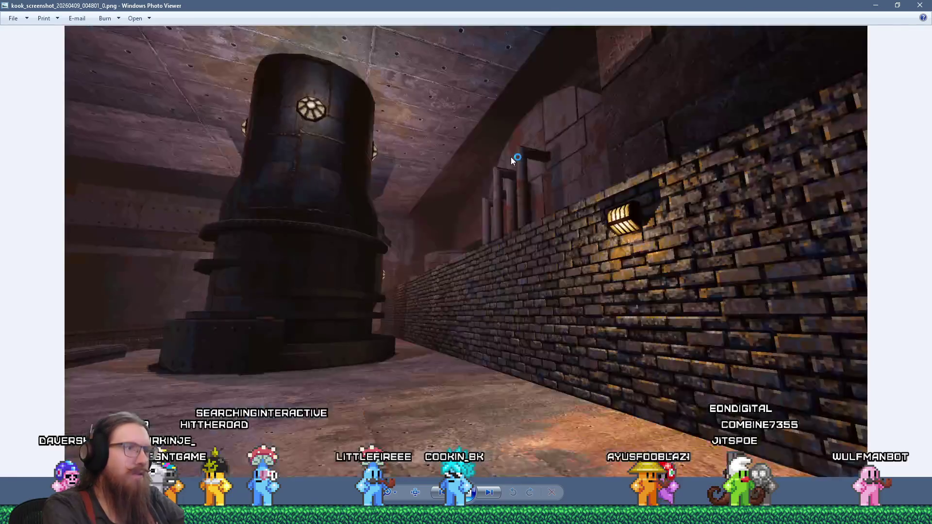
pyautogui.press('Left')
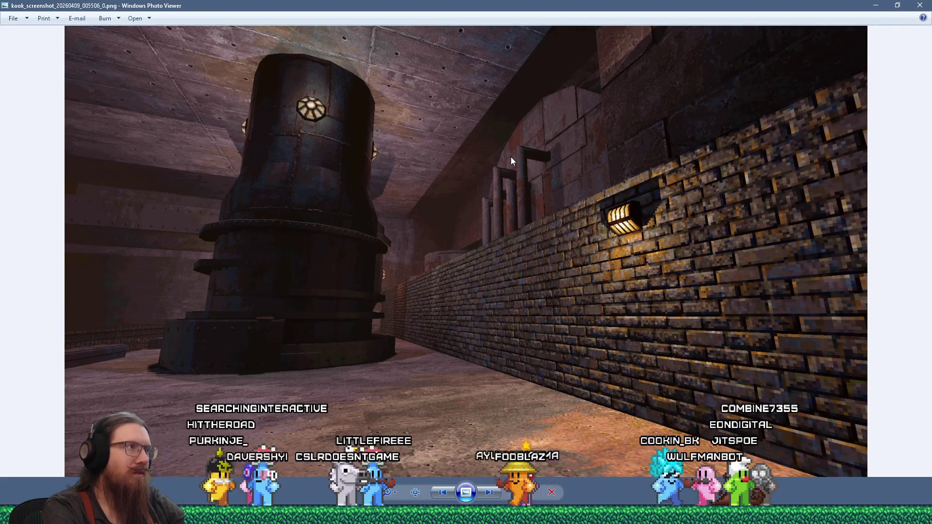
pyautogui.press('Right')
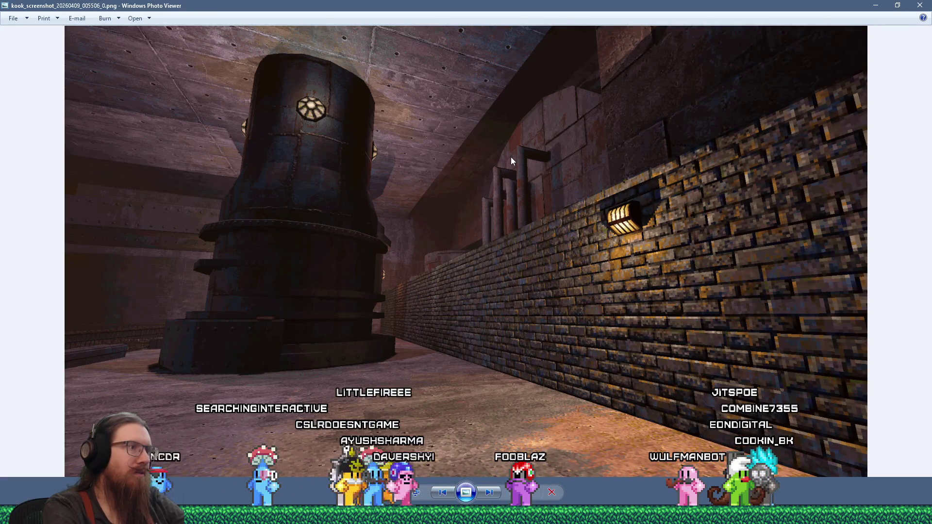
pyautogui.press('Left')
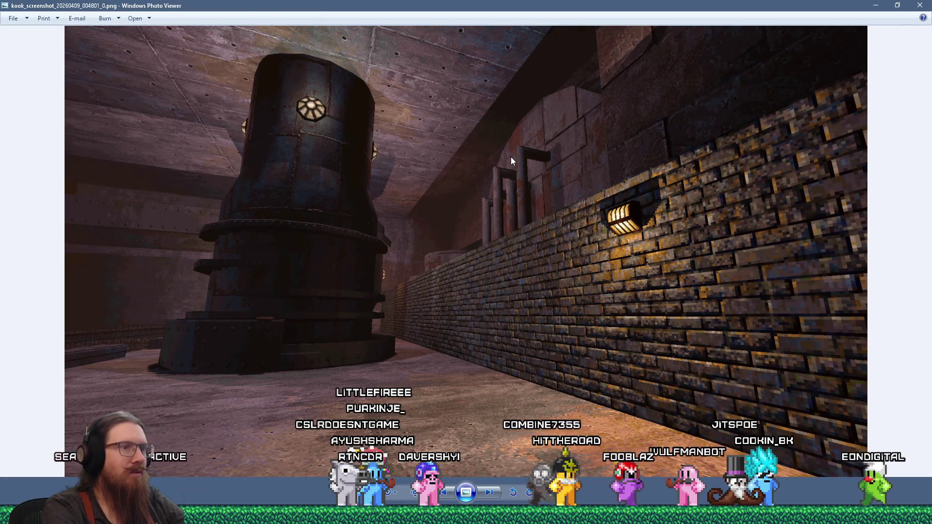
pyautogui.press('Right')
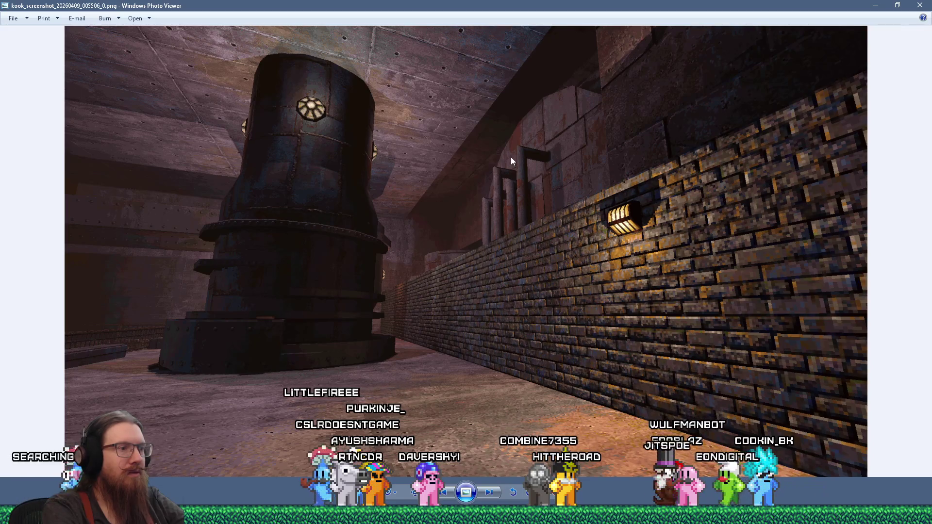
pyautogui.press('Left')
pyautogui.press('Right')
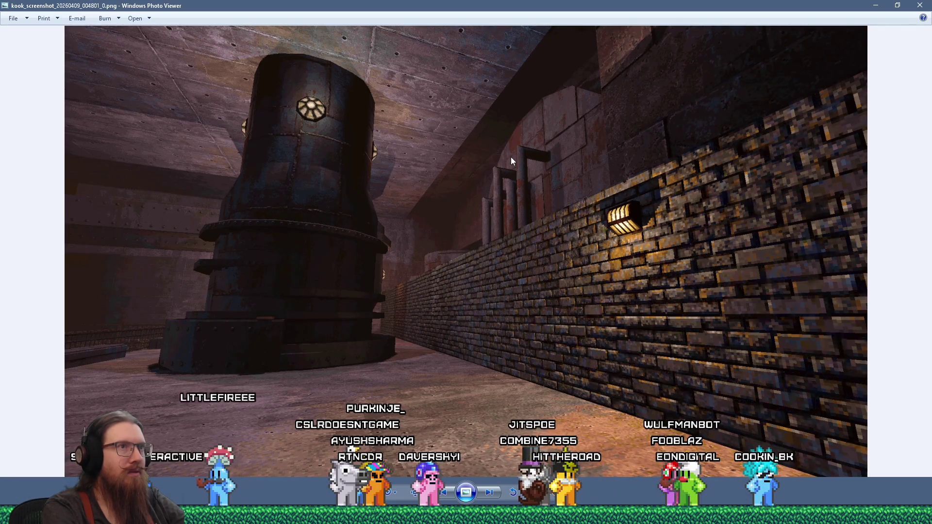
pyautogui.press('Left')
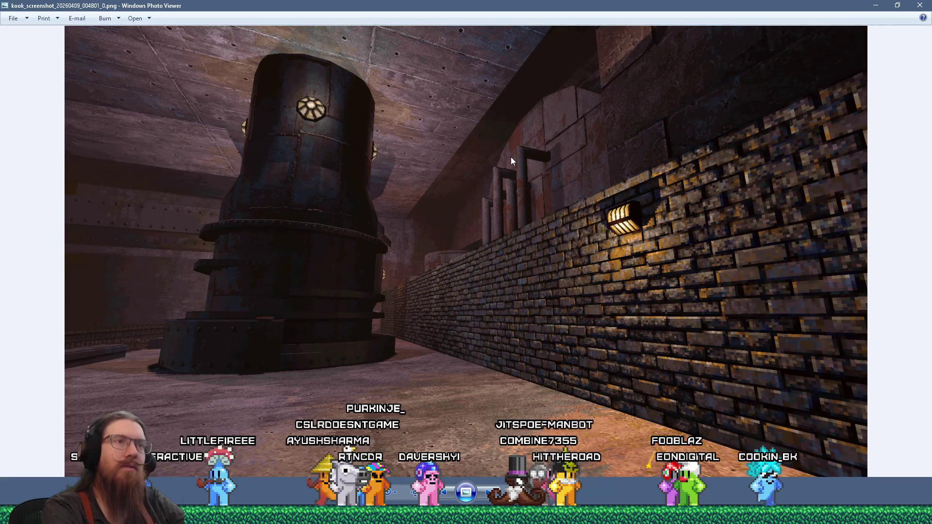
pyautogui.press('Right')
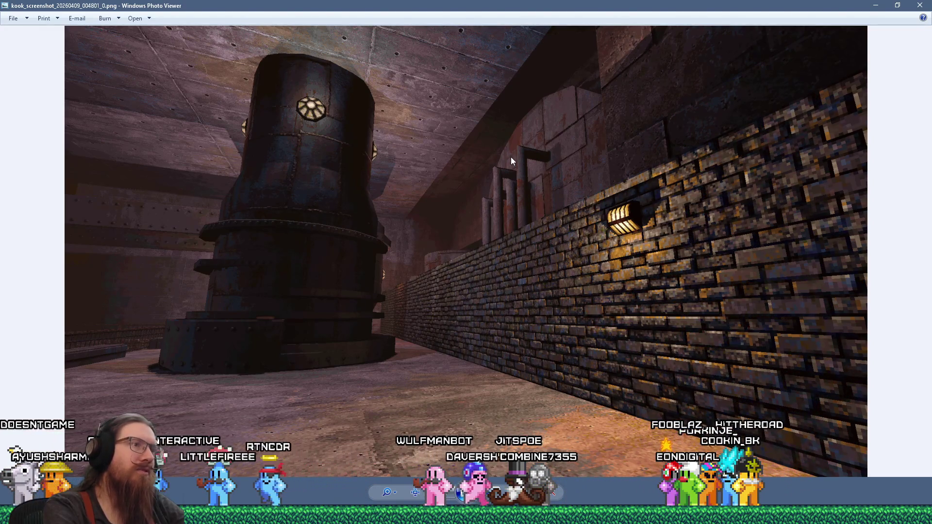
pyautogui.press('Left')
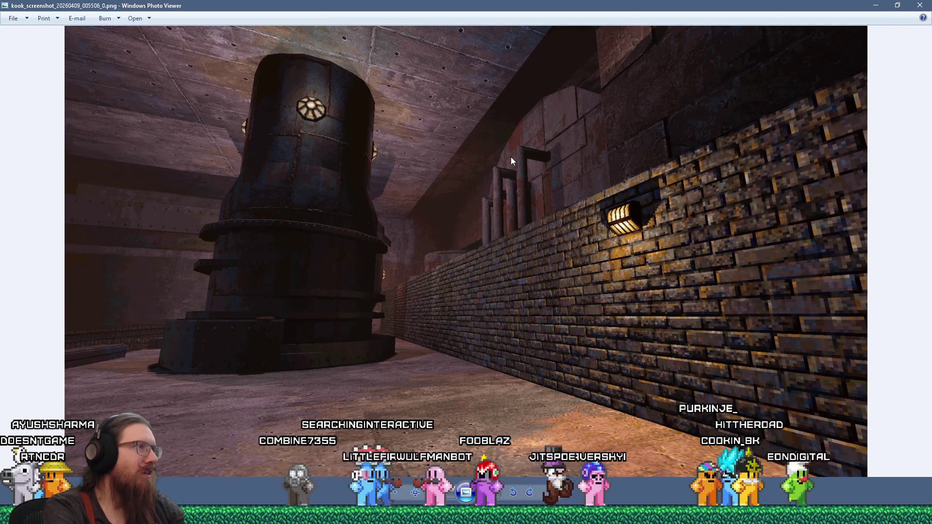
pyautogui.press('Right')
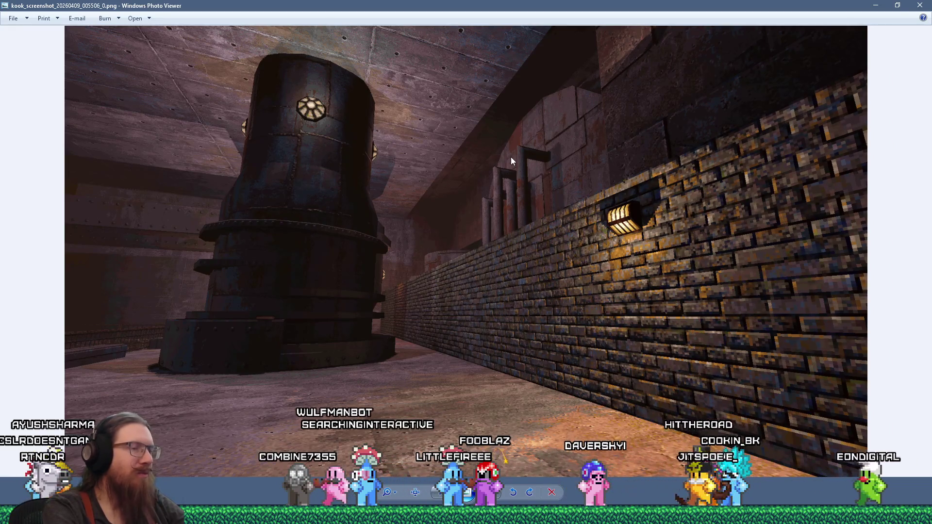
pyautogui.press('Left')
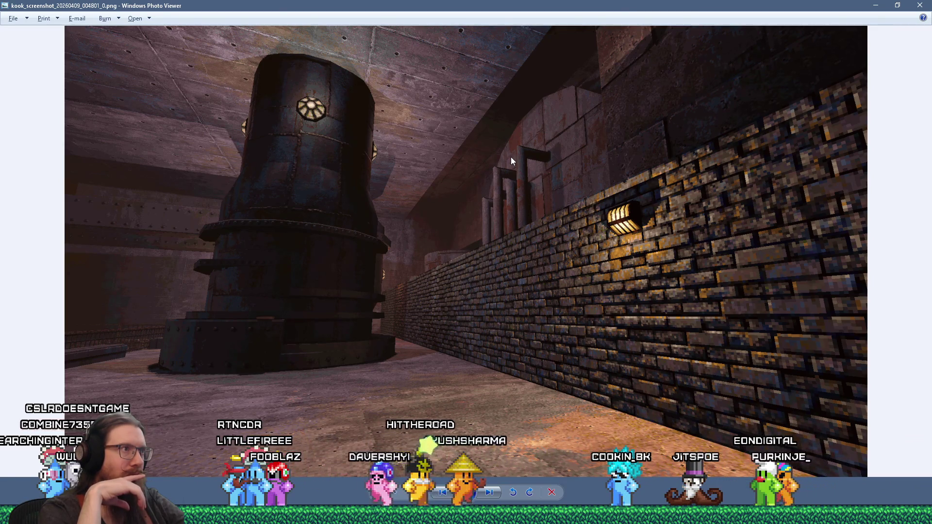
pyautogui.hotkey('alt', 'Tab')
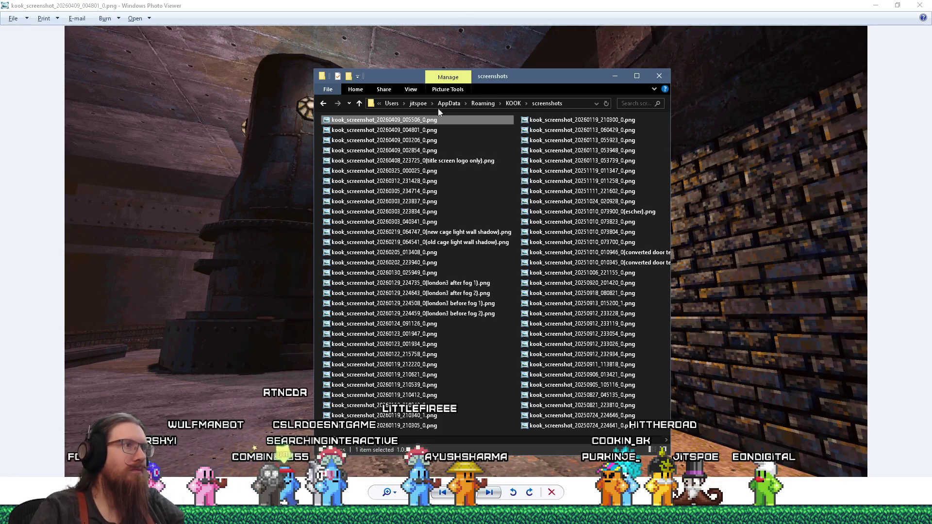
# Step: Select the 005506 and 004801 screenshots and drop them into Krita as separate documents
pyautogui.keyDown('ctrl'); pyautogui.click(422, 130); pyautogui.keyUp('ctrl')
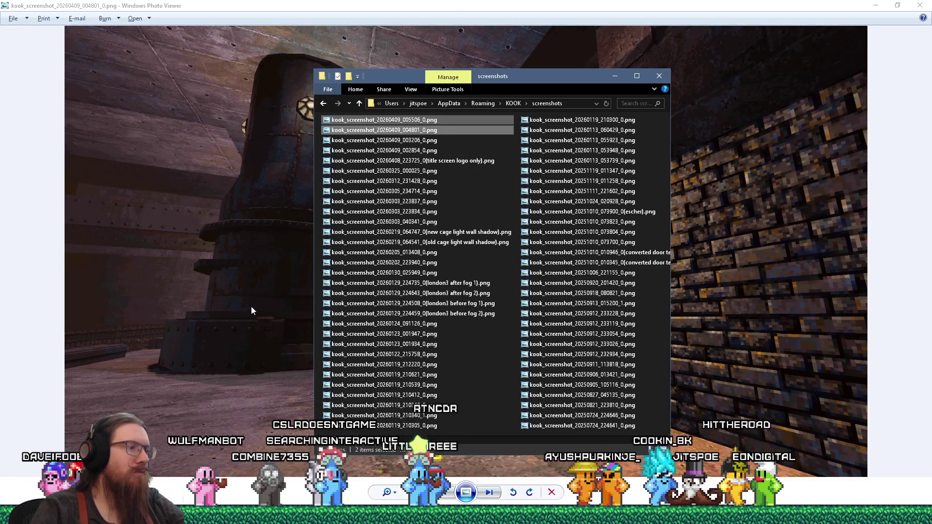
pyautogui.hotkey('alt', 'Tab')
pyautogui.hotkey('alt', 'Tab')
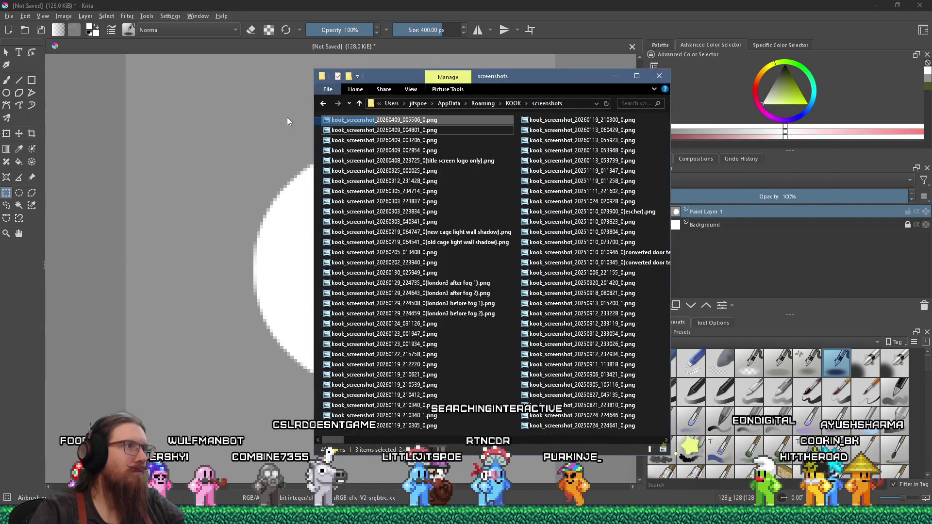
pyautogui.keyDown('ctrl'); pyautogui.click(326, 131); pyautogui.keyUp('ctrl')
pyautogui.moveTo(346, 125); pyautogui.dragTo(202, 166)
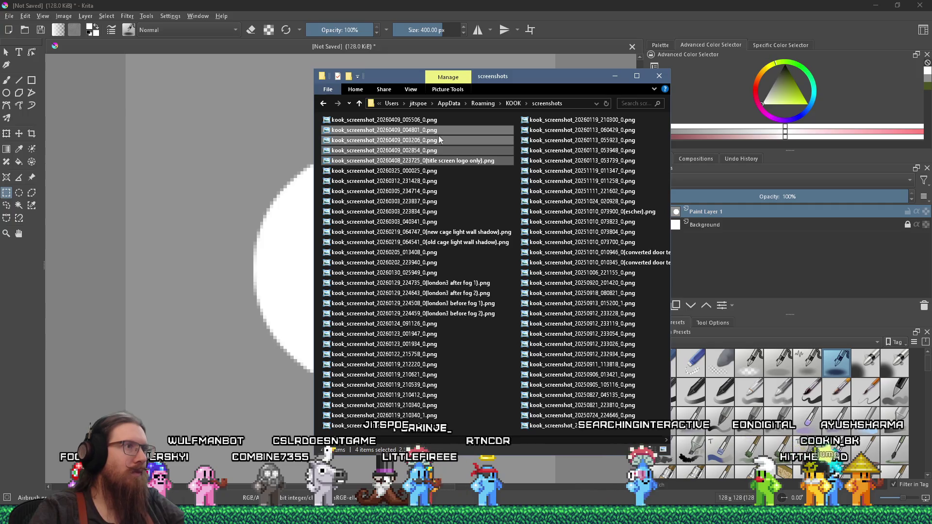
pyautogui.click(447, 119)
pyautogui.keyDown('shift'); pyautogui.click(427, 127); pyautogui.keyUp('shift')
pyautogui.moveTo(427, 127); pyautogui.dragTo(173, 141)
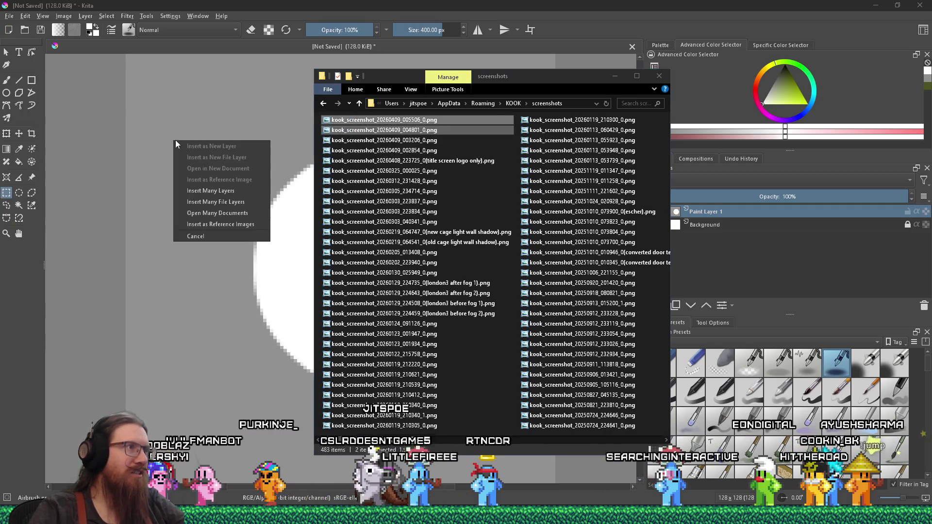
pyautogui.click(240, 215)
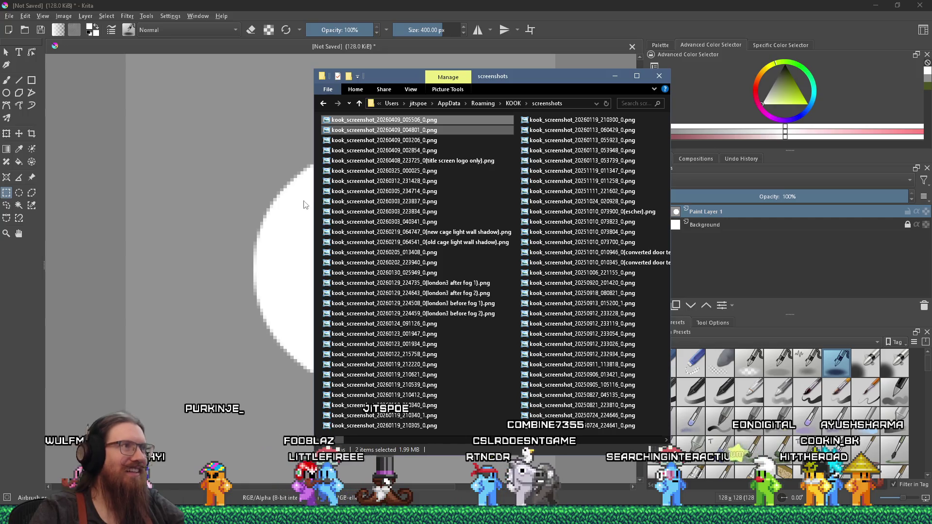
pyautogui.click(594, 4)
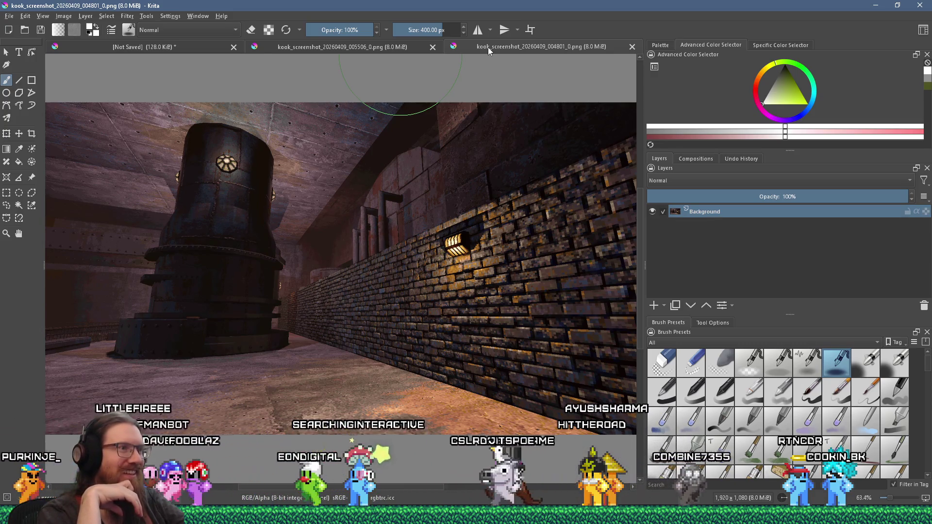
# Step: Look through the other open windows, then select all of the 004801 screenshot in Krita
pyautogui.hotkey('alt', 'Tab')
pyautogui.hotkey('alt', 'Tab')
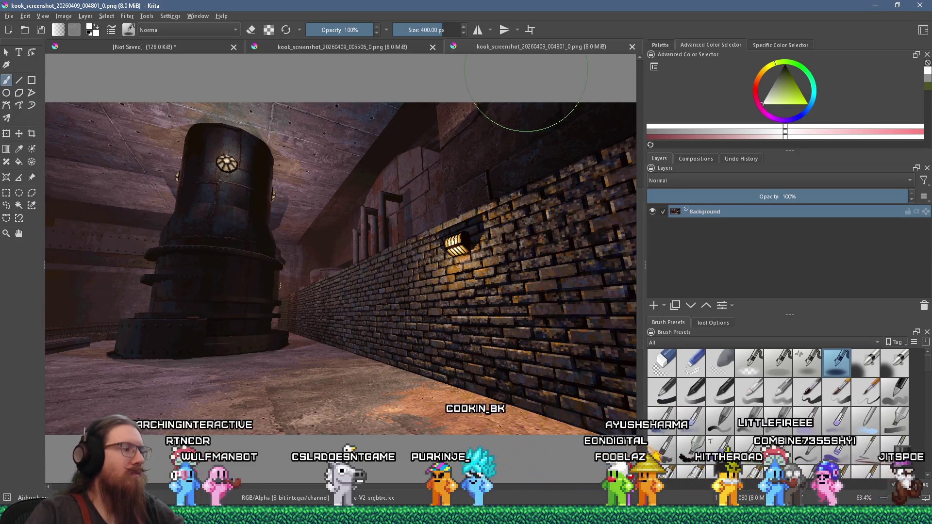
pyautogui.hotkey('ctrl', 'a')
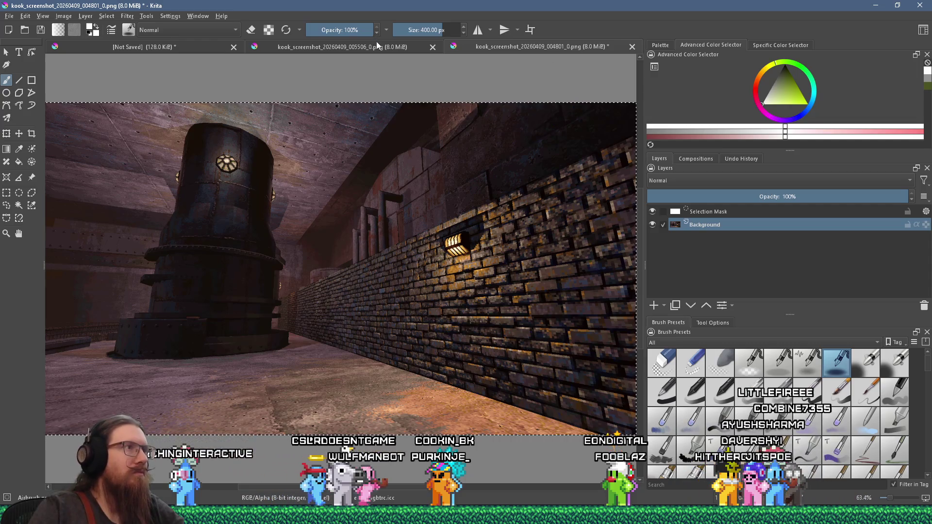
# Step: Copy the 004801 screenshot and paste it as a new layer in the 005506 document
pyautogui.hotkey('ctrl', 'c')
pyautogui.click(382, 47)
pyautogui.hotkey('ctrl', 'v')
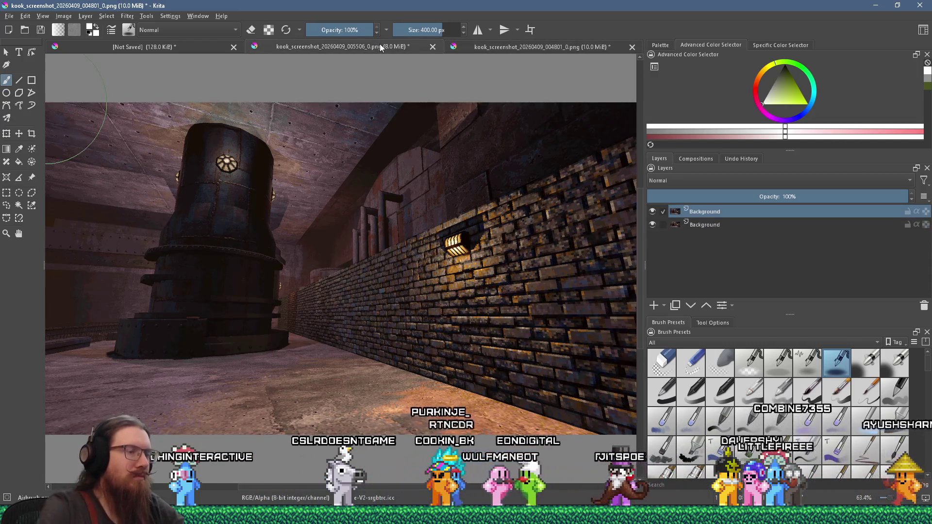
pyautogui.scroll(-2, 372, 196)
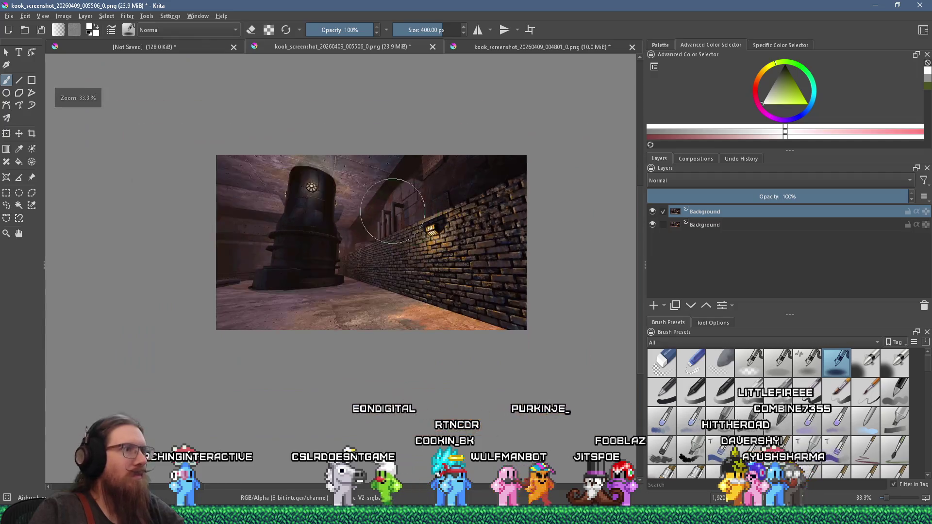
pyautogui.scroll(1, 399, 214)
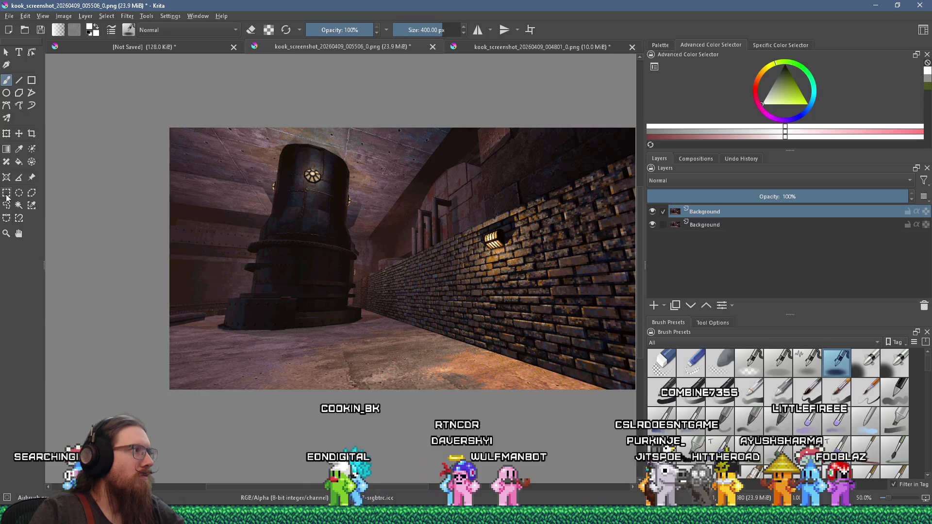
# Step: Convert the pasted layer's alpha into a transparency mask via Split Alpha > Alpha into Mask
pyautogui.rightClick(752, 216)
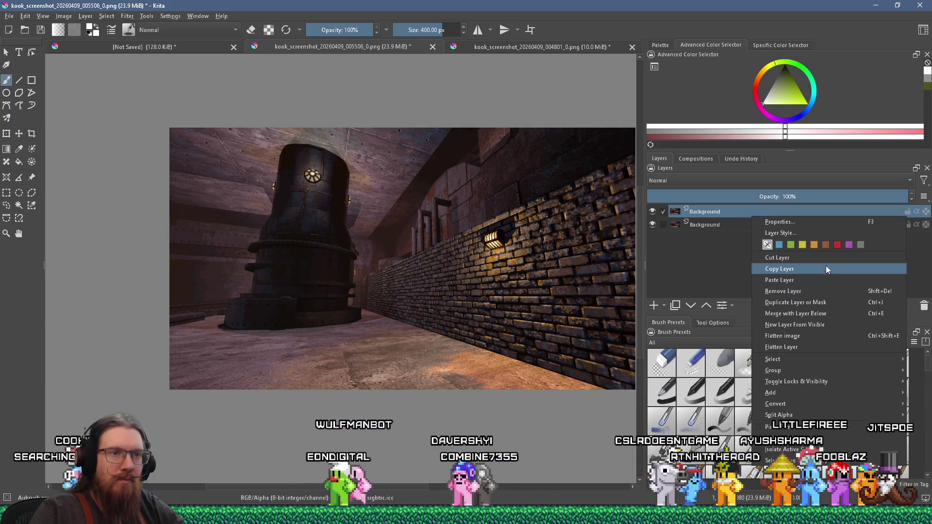
pyautogui.moveTo(843, 359)
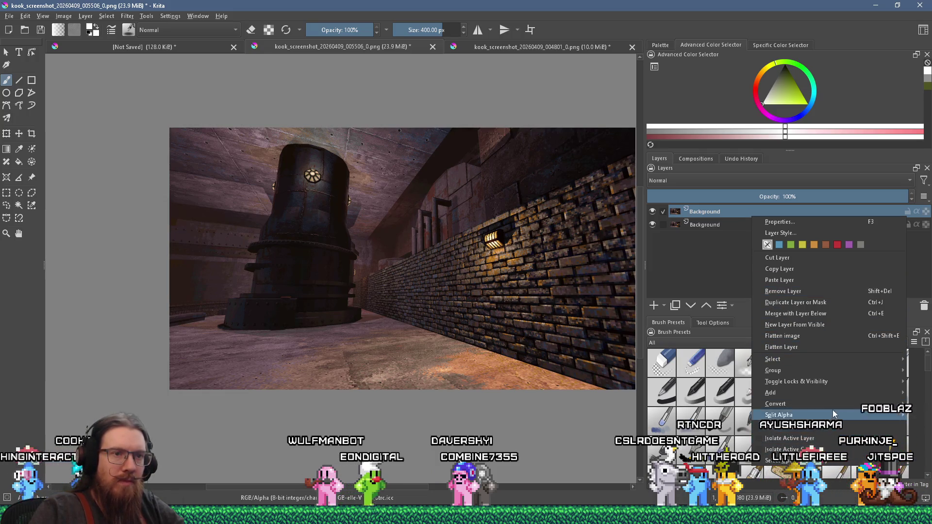
pyautogui.moveTo(832, 410)
pyautogui.click(713, 416)
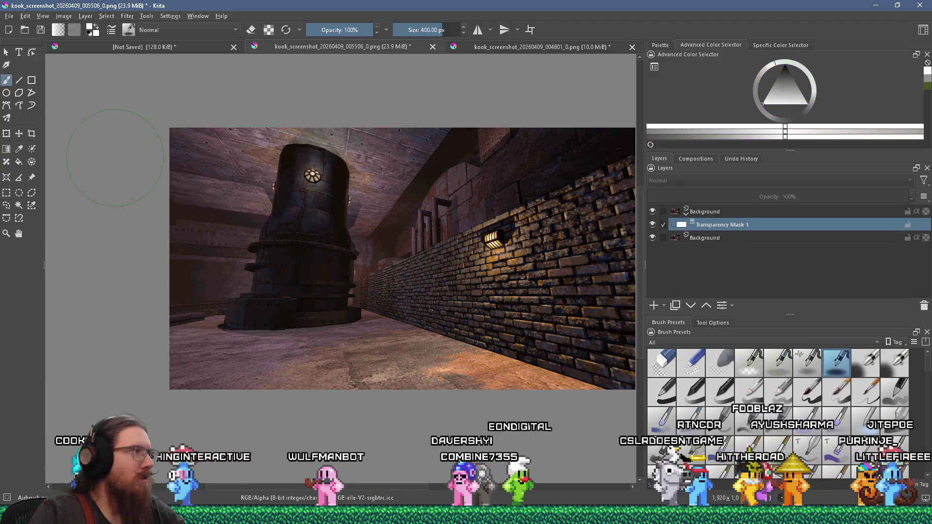
pyautogui.click(32, 193)
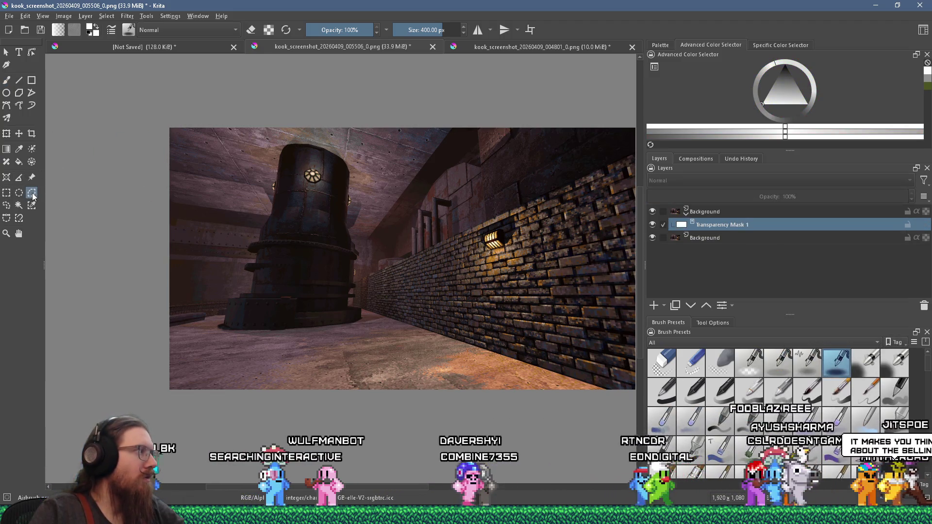
pyautogui.scroll(-1, 306, 265)
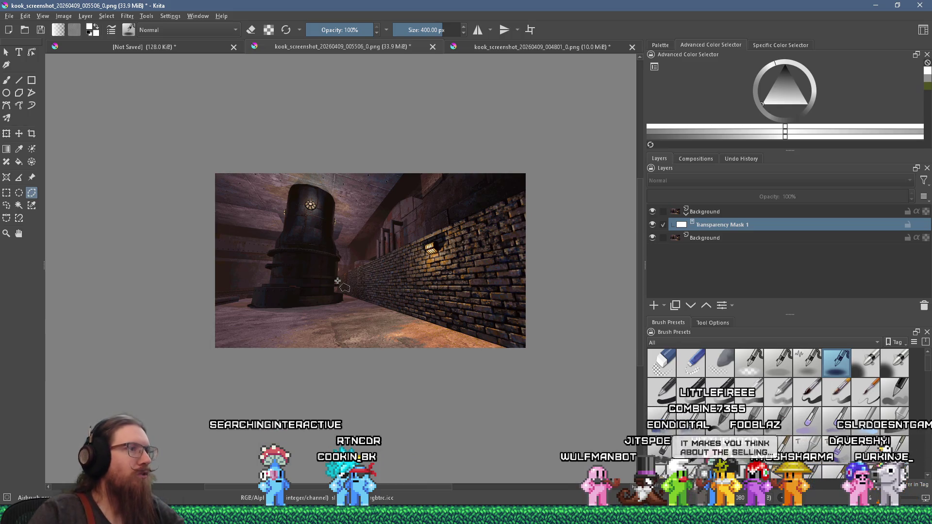
pyautogui.scroll(1, 339, 281)
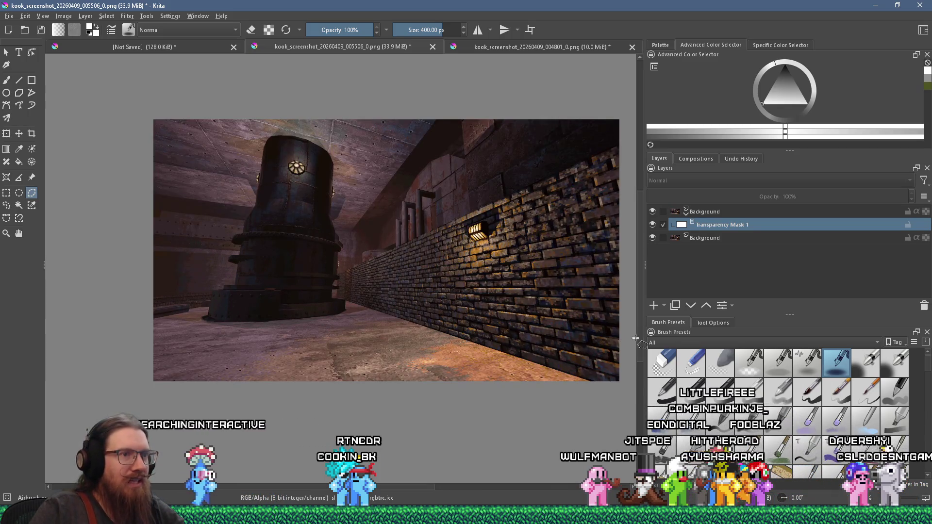
pyautogui.moveTo(645, 337); pyautogui.dragTo(719, 337)
pyautogui.scroll(1, 455, 304)
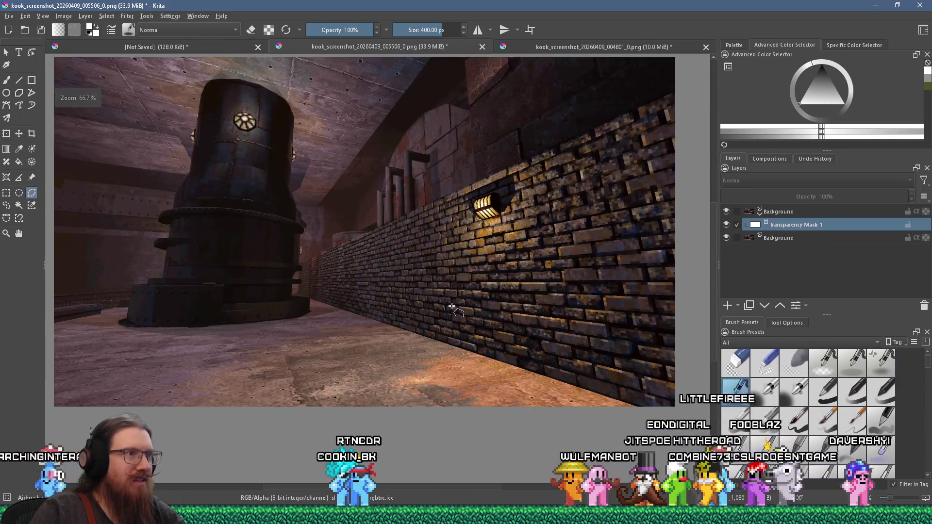
pyautogui.moveTo(455, 310); pyautogui.dragTo(475, 327)
pyautogui.scroll(-1, 471, 321)
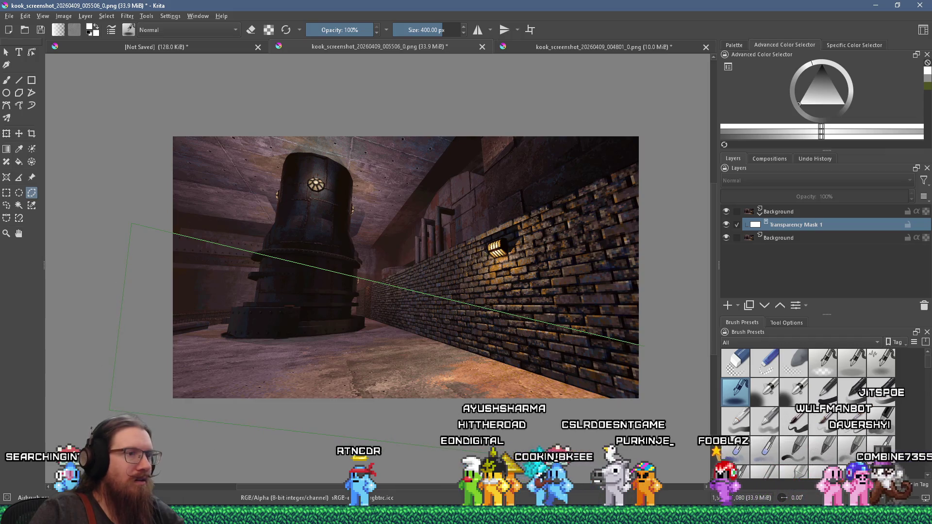
pyautogui.doubleClick(645, 346)
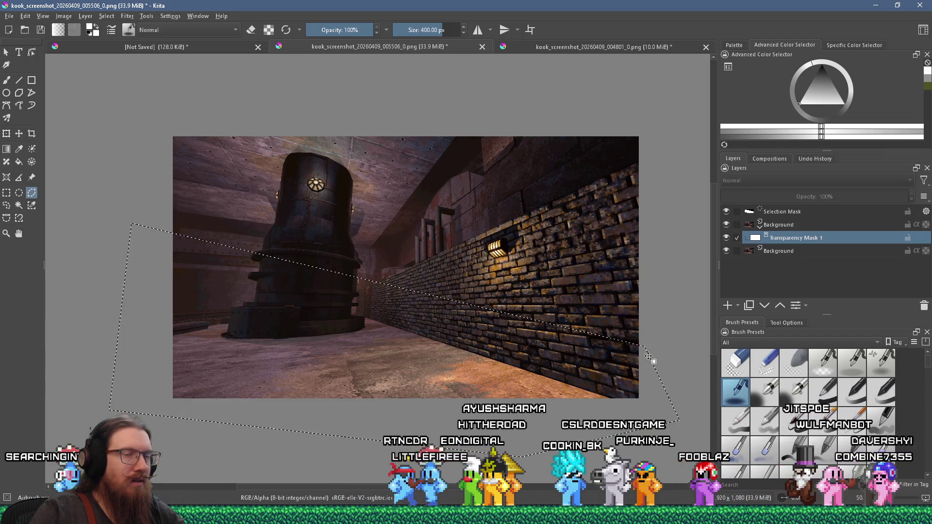
pyautogui.click(821, 67)
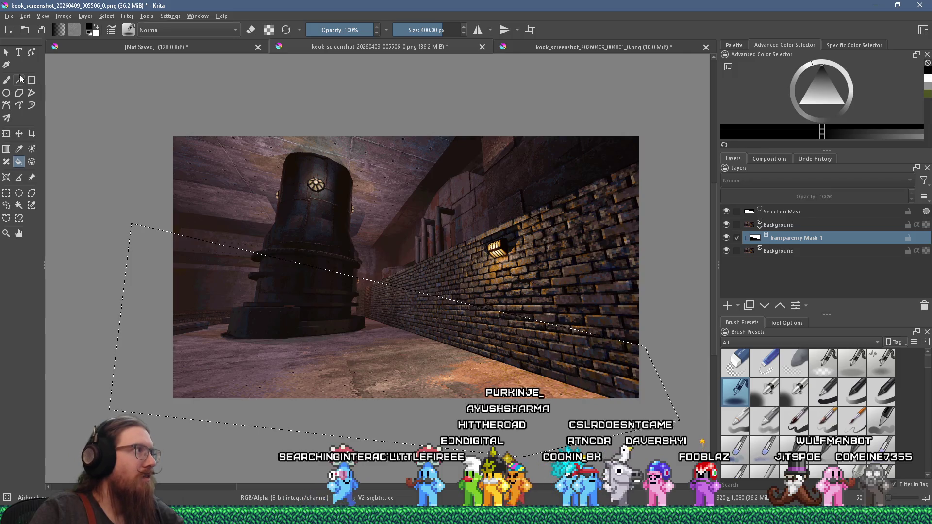
pyautogui.click(6, 193)
pyautogui.click(62, 201)
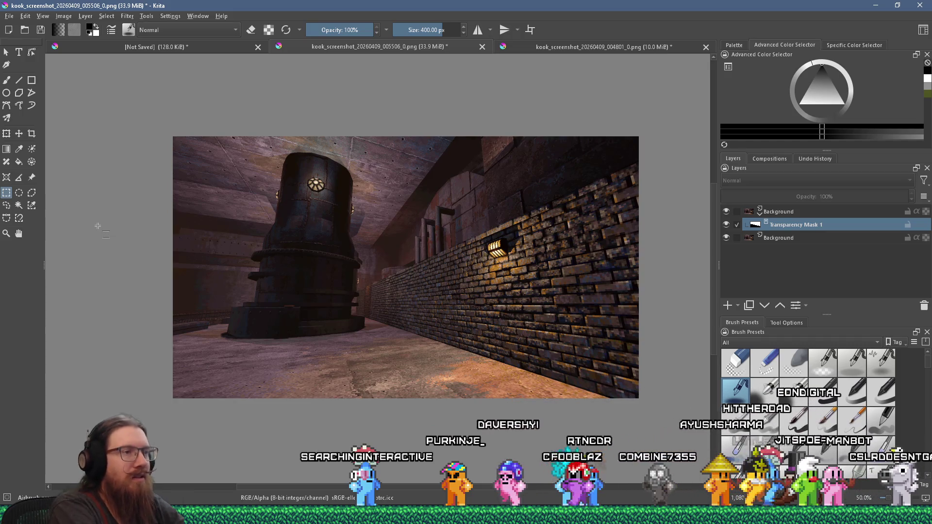
pyautogui.hotkey('ctrl', 'z')
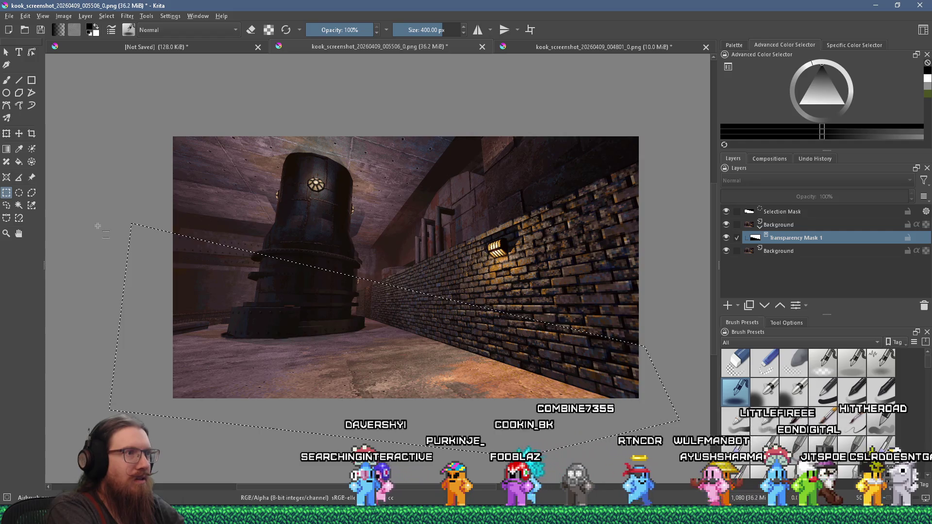
pyautogui.click(118, 183)
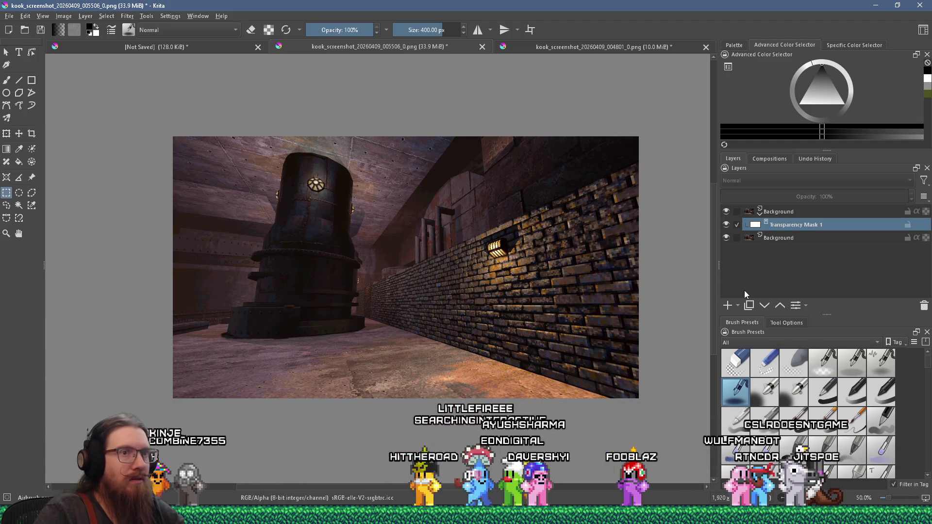
# Step: Toggle the pasted layer's visibility, then slide the original 005506 layer about 300 px left
pyautogui.click(726, 212)
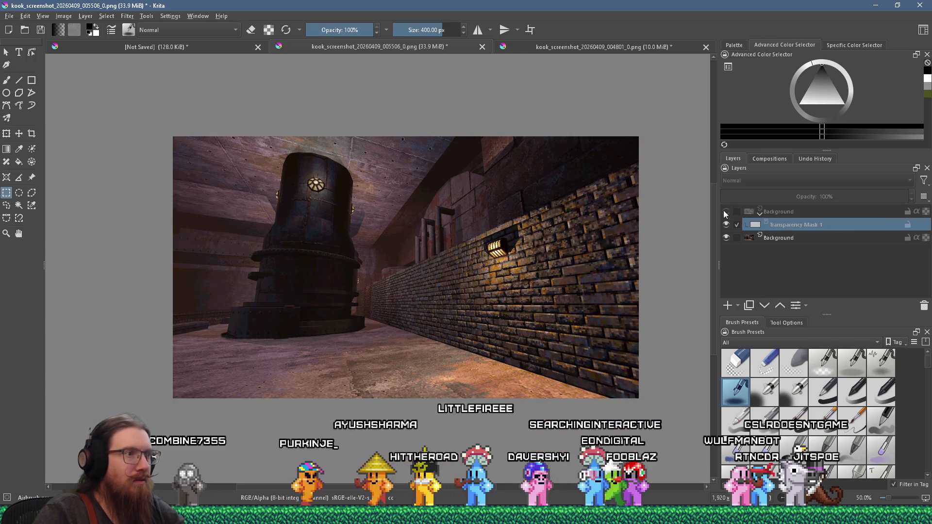
pyautogui.click(725, 212)
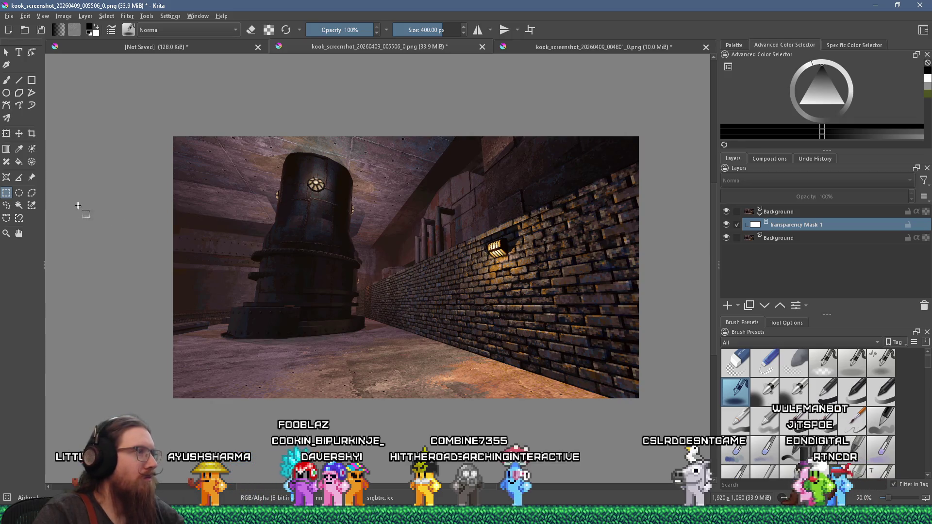
pyautogui.click(771, 239)
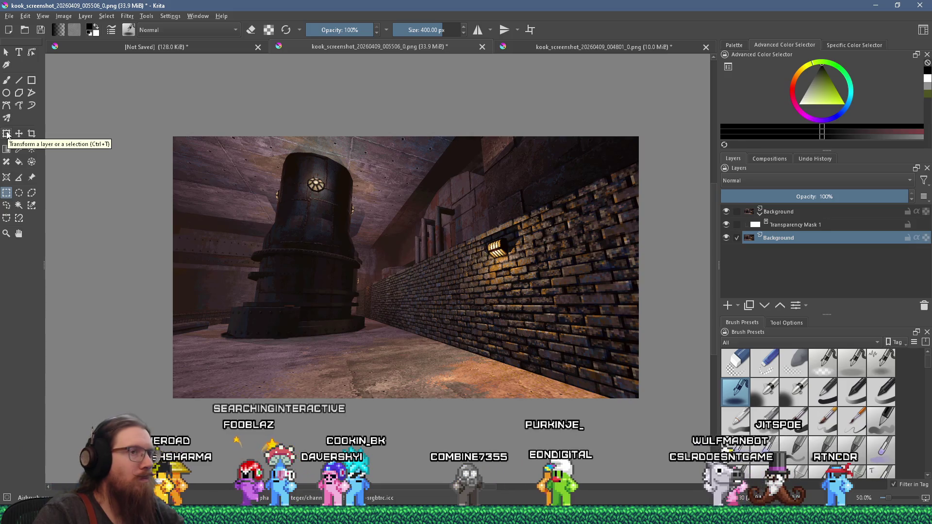
pyautogui.click(19, 133)
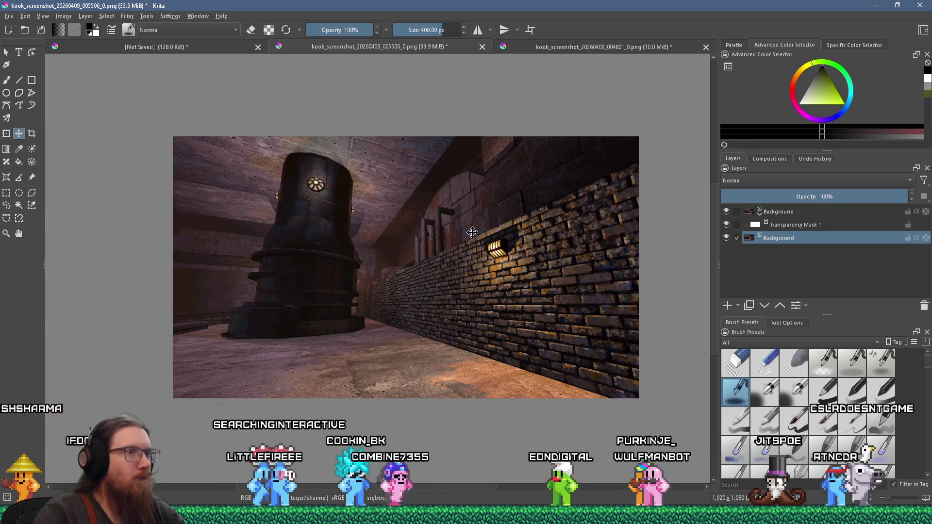
pyautogui.moveTo(401, 230); pyautogui.dragTo(255, 232)
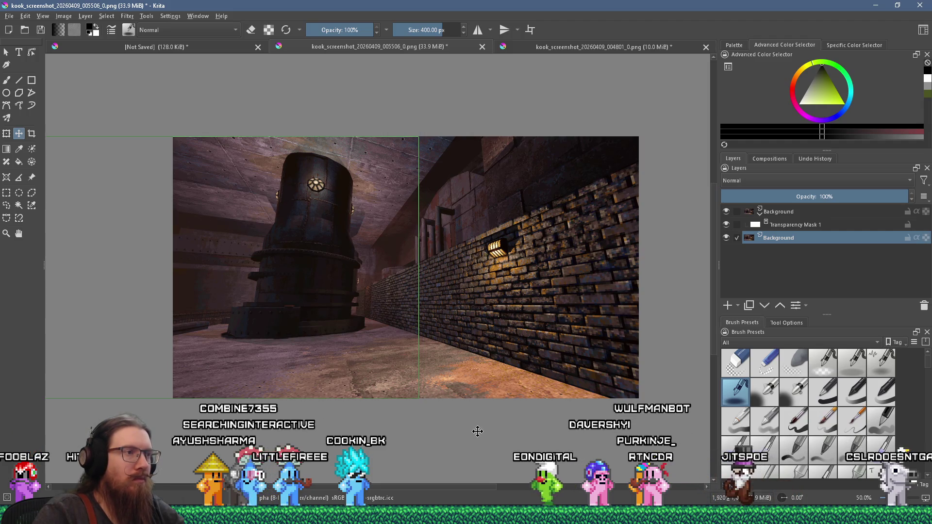
# Step: Make a rectangular selection over the left half and move the 005506 layer to the top
pyautogui.click(7, 193)
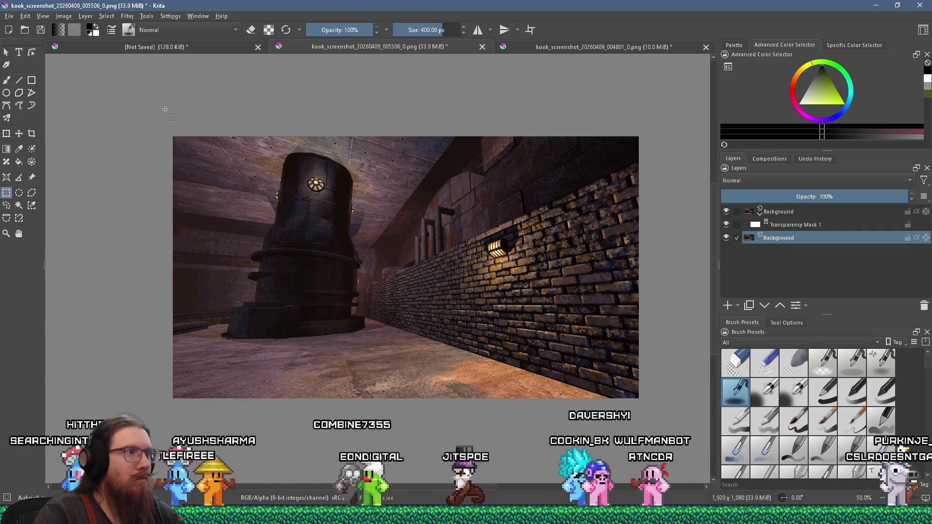
pyautogui.moveTo(173, 97)
pyautogui.mouseDown()
pyautogui.moveTo(333, 380)
pyautogui.moveTo(460, 77)
pyautogui.mouseUp()
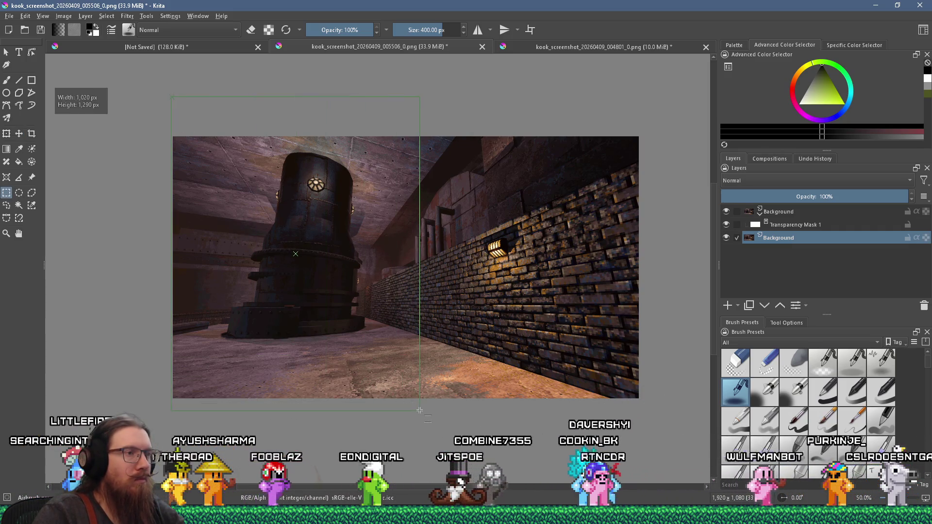
pyautogui.moveTo(782, 253)
pyautogui.mouseDown()
pyautogui.moveTo(779, 210)
pyautogui.moveTo(791, 220)
pyautogui.mouseUp()
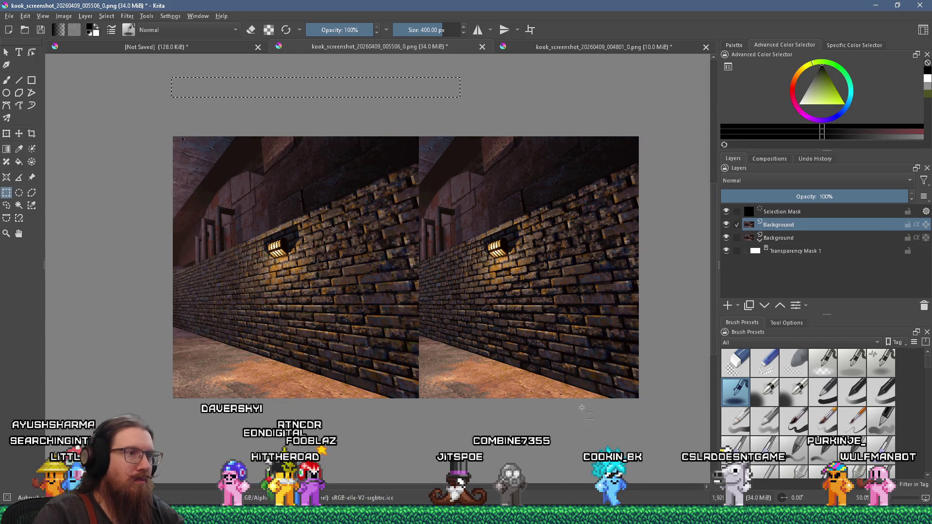
# Step: Transform the left image layer about 40 px further left, then select the whole canvas
pyautogui.click(513, 434)
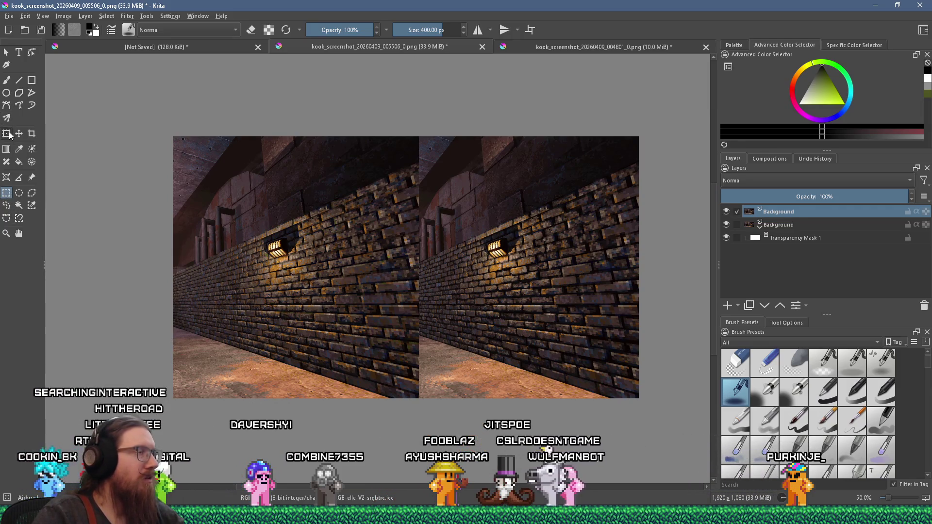
pyautogui.hotkey('ctrl', 't')
pyautogui.moveTo(350, 242); pyautogui.dragTo(335, 244)
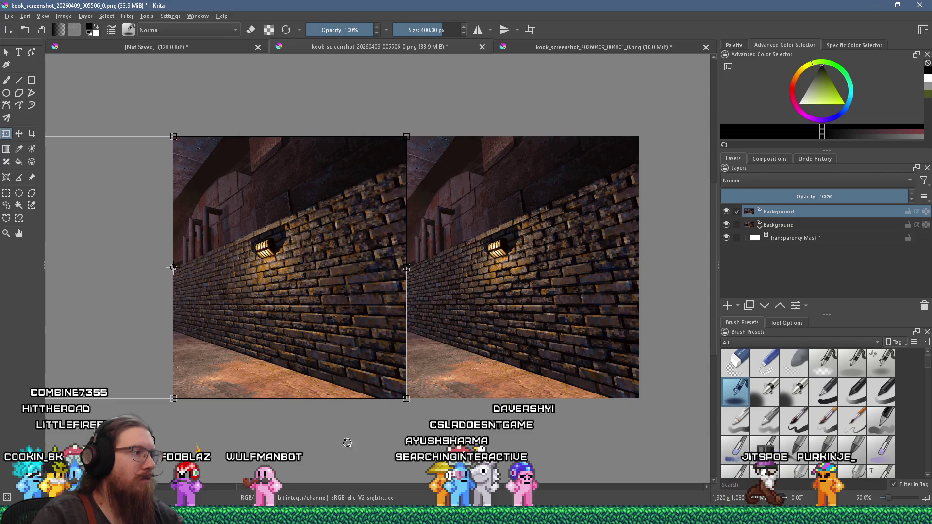
pyautogui.hotkey('shift', 'Right')
pyautogui.hotkey('shift', 'Right')
pyautogui.hotkey('shift', 'Right')
pyautogui.moveTo(388, 333); pyautogui.dragTo(373, 341)
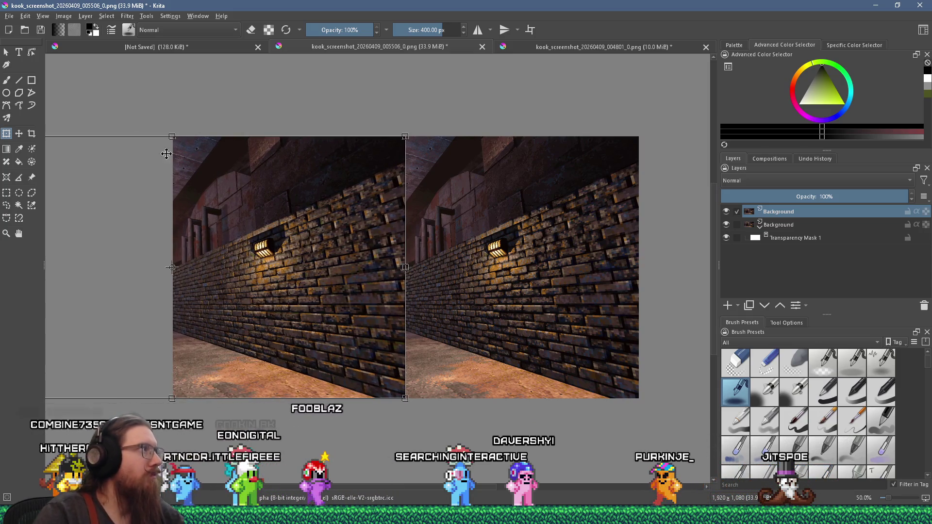
pyautogui.click(6, 193)
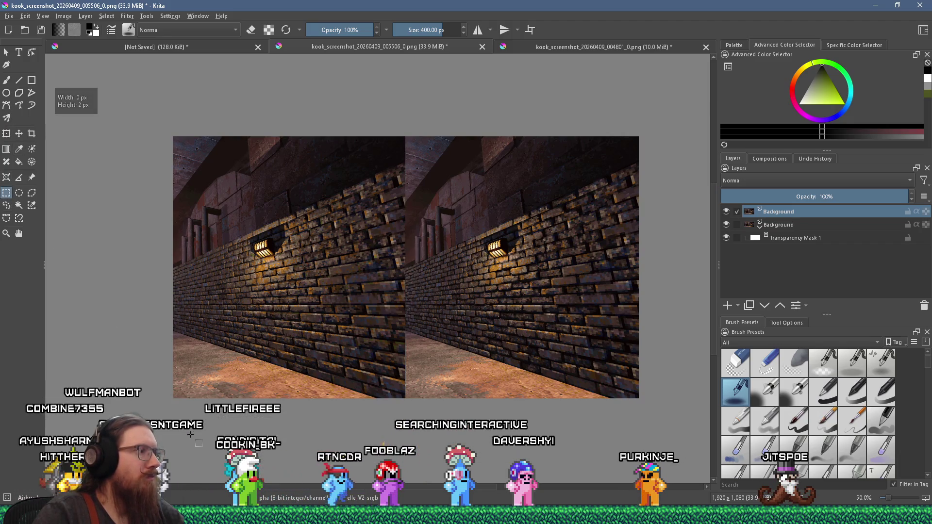
pyautogui.hotkey('ctrl', 'a')
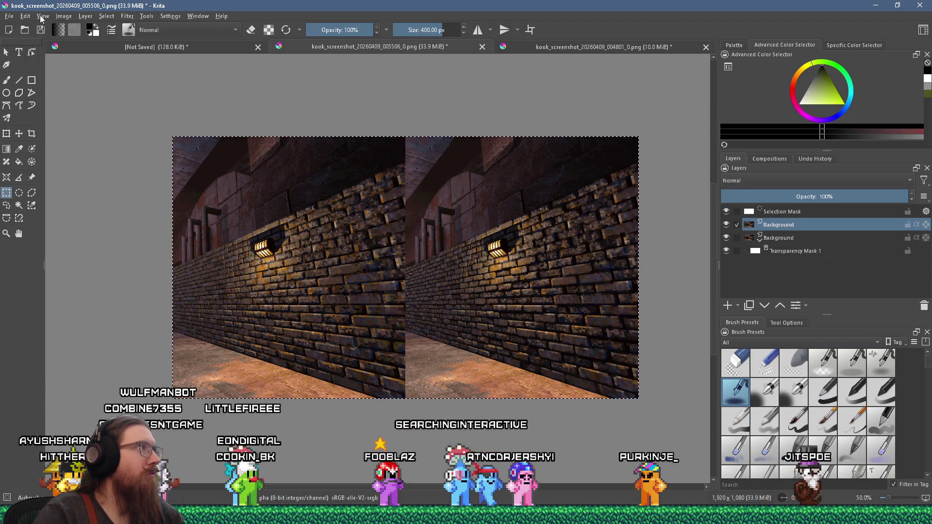
pyautogui.click(25, 16)
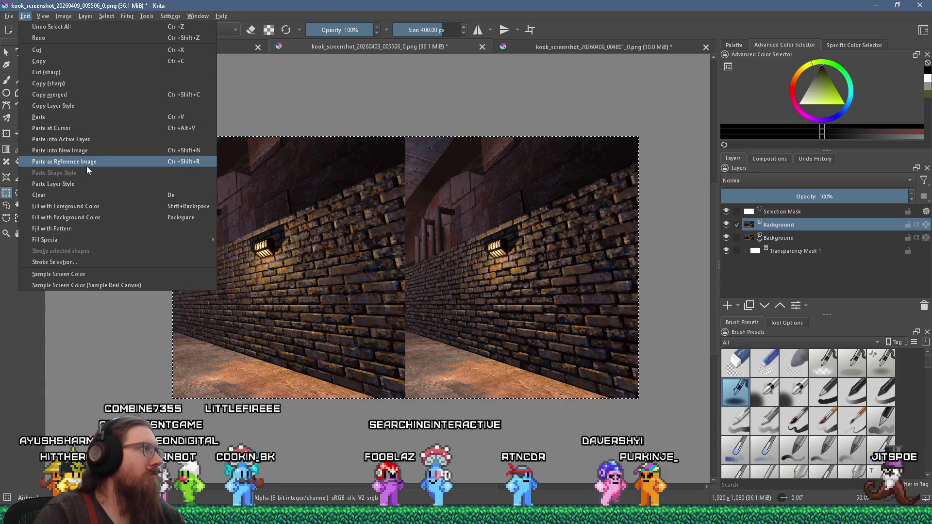
# Step: Paste the clipboard into a new image and glance at the KOOK Pitch Deck slides
pyautogui.click(81, 151)
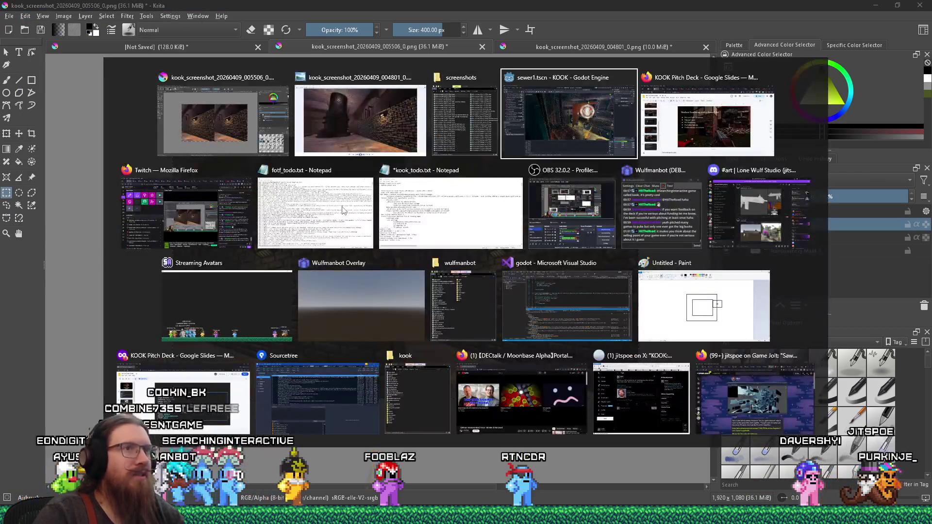
pyautogui.hotkey('alt', 'Tab')
pyautogui.hotkey('alt', 'Tab')
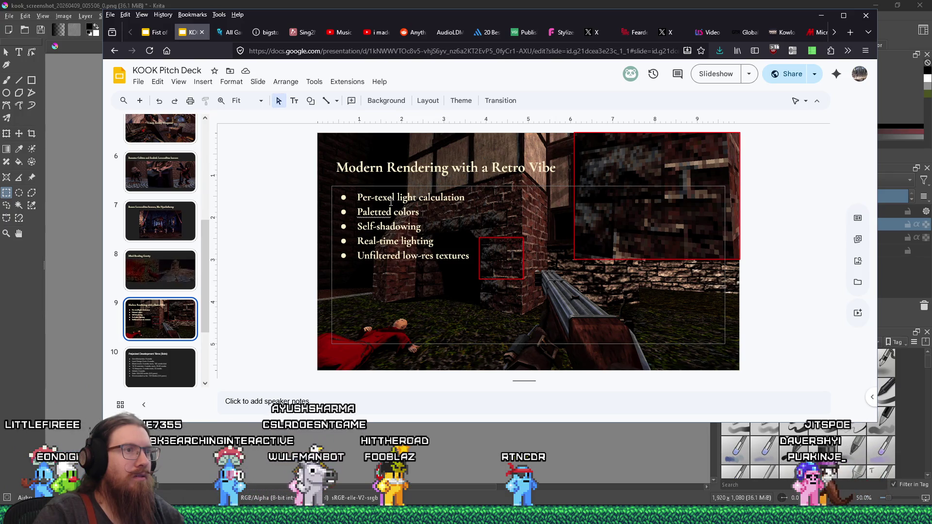
pyautogui.hotkey('alt', 'Tab')
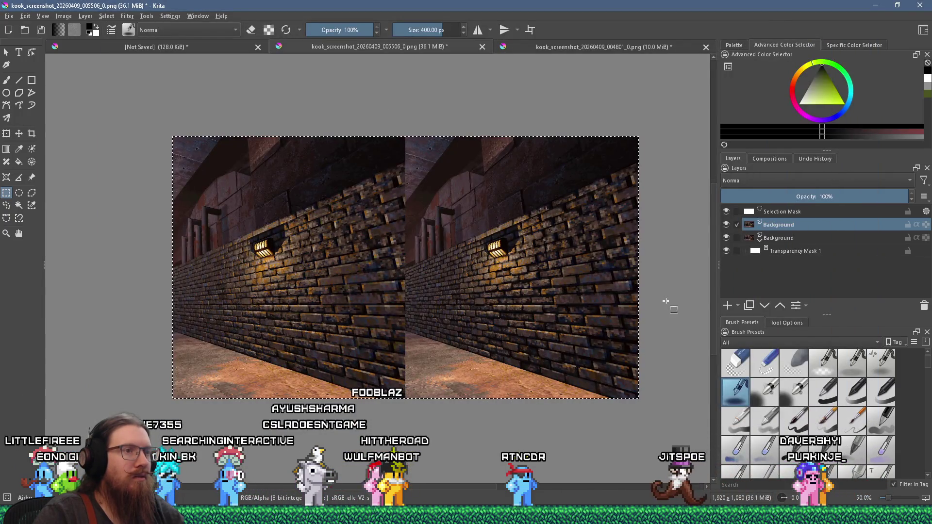
# Step: Select a roughly 263 × 189 px brick patch beside the lamp
pyautogui.click(666, 301)
pyautogui.scroll(2, 553, 270)
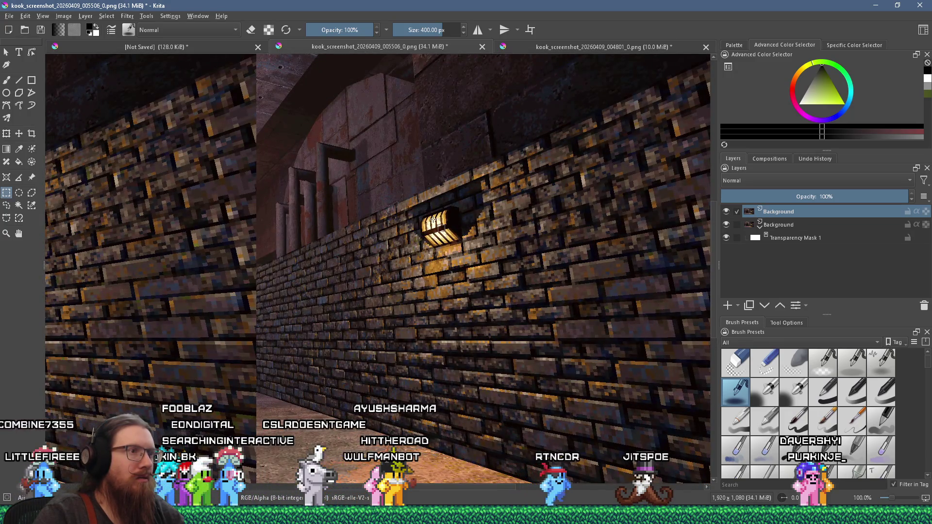
pyautogui.moveTo(426, 215); pyautogui.dragTo(469, 260)
pyautogui.moveTo(547, 303); pyautogui.dragTo(554, 307)
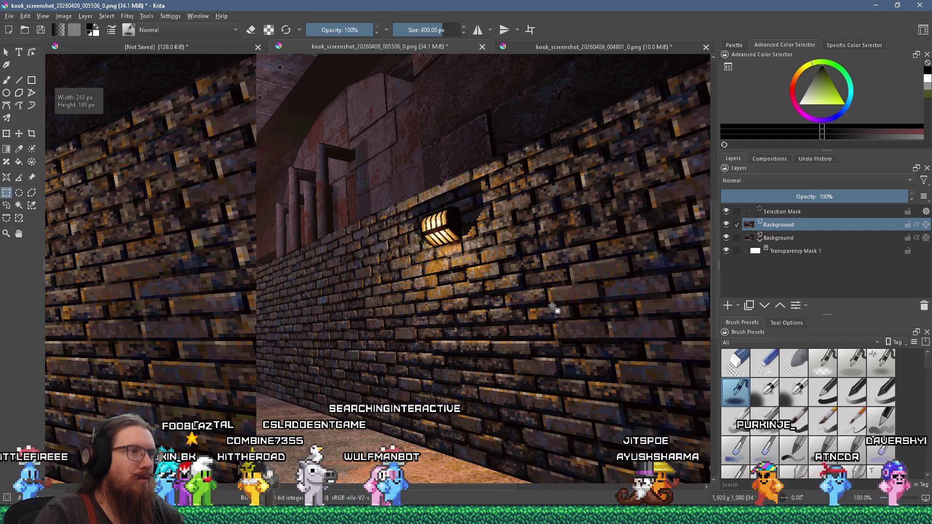
pyautogui.scroll(-2, 556, 309)
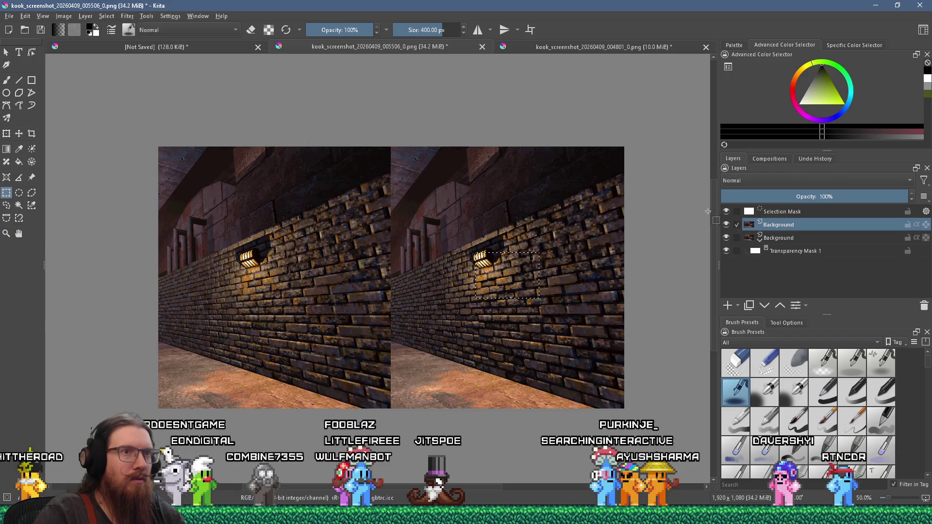
# Step: Copy the brick patch from the lower Background layer using Copy (sharp)
pyautogui.click(25, 16)
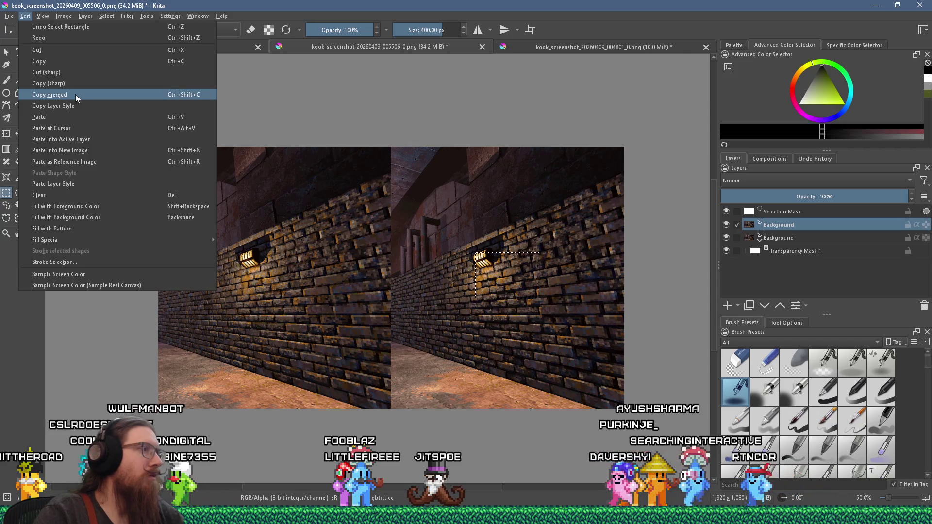
pyautogui.click(53, 61)
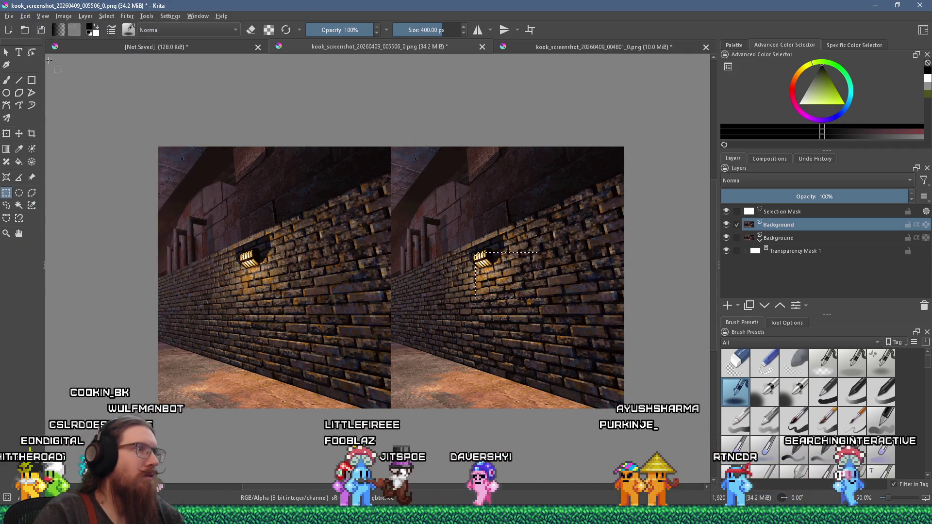
pyautogui.click(783, 243)
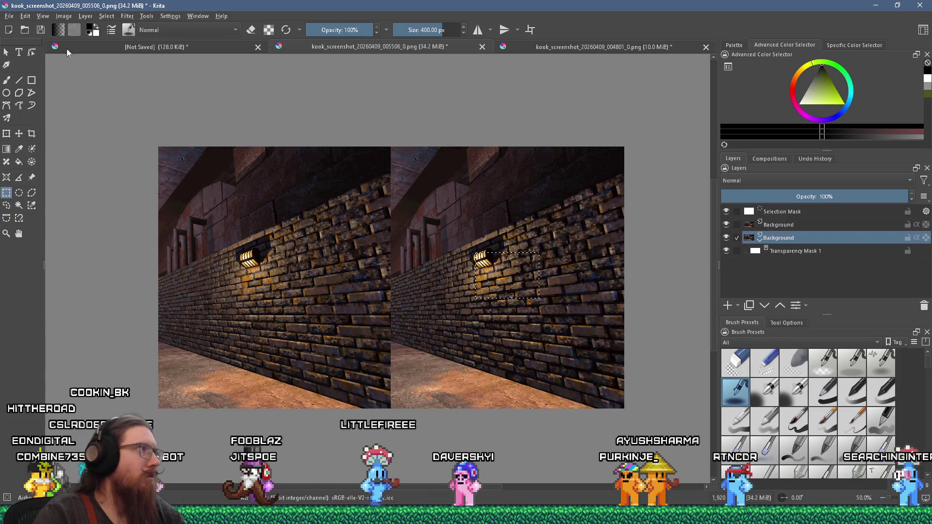
pyautogui.click(25, 16)
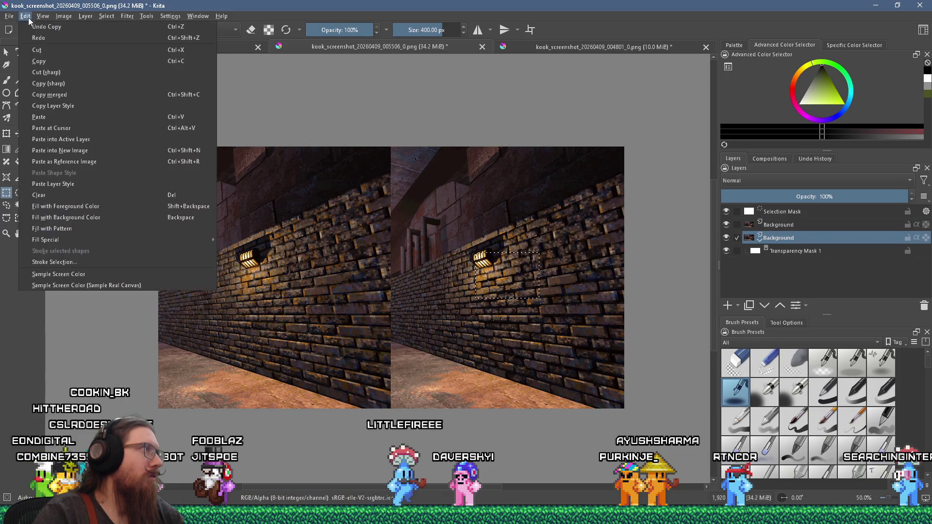
pyautogui.click(51, 83)
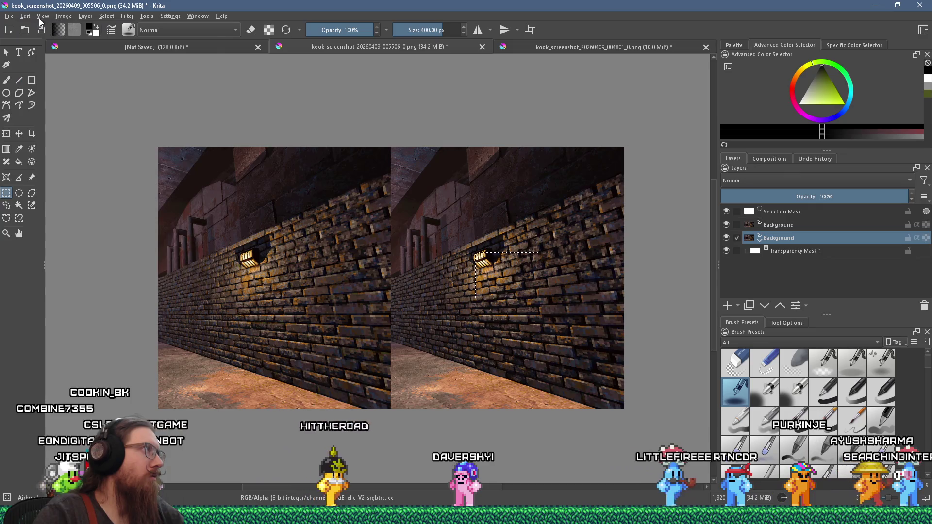
# Step: Preview the patch in a throwaway new image, close it, and paste it into the comparison
pyautogui.click(25, 15)
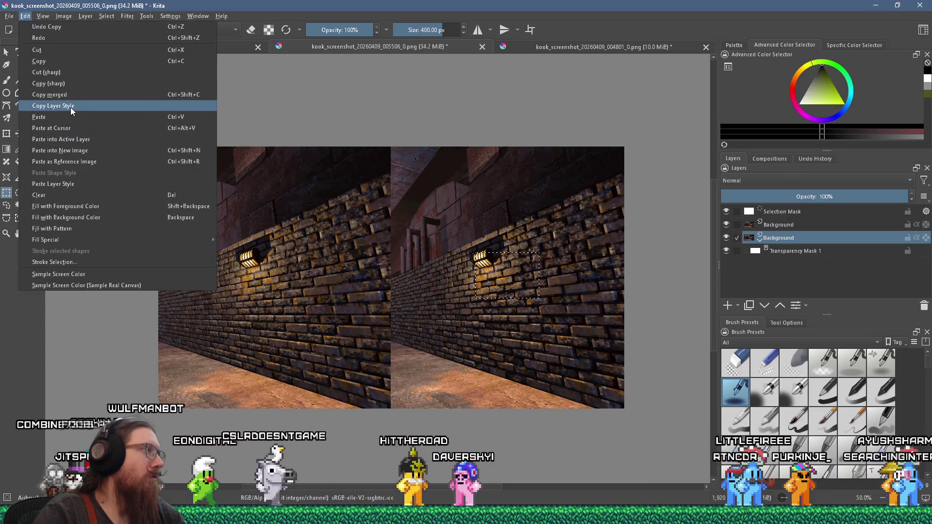
pyautogui.click(92, 151)
pyautogui.scroll(-5, 434, 254)
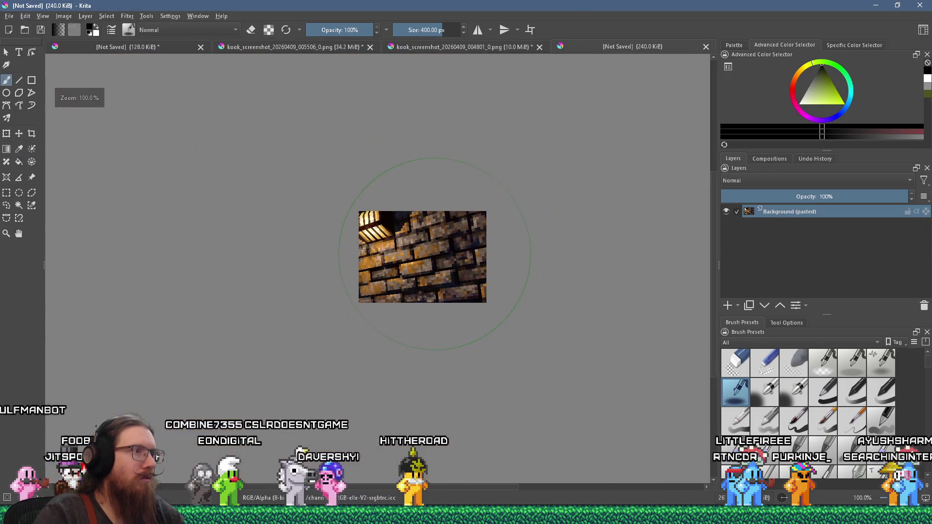
pyautogui.click(706, 47)
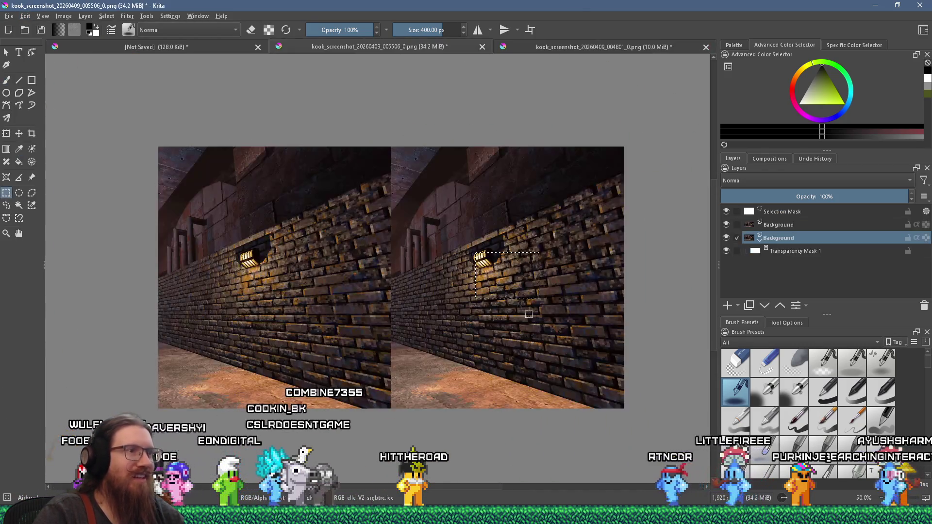
pyautogui.click(25, 16)
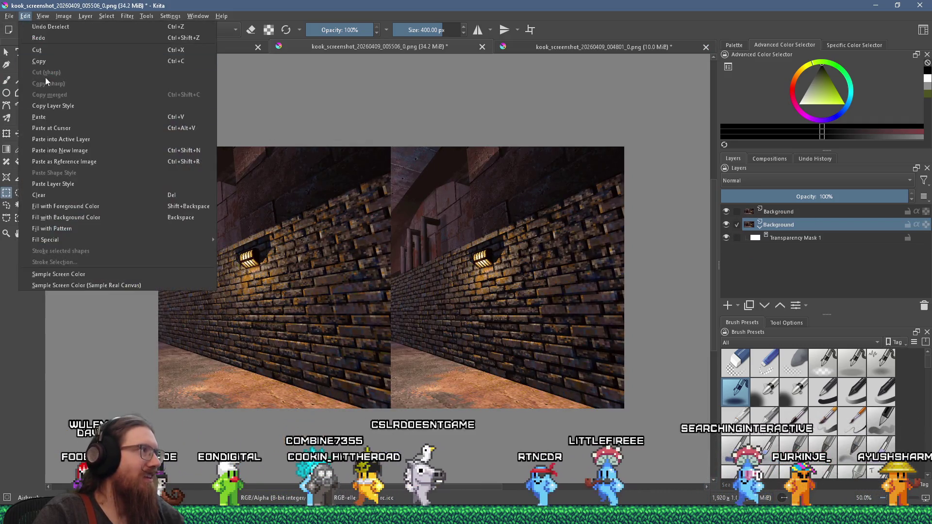
pyautogui.click(63, 124)
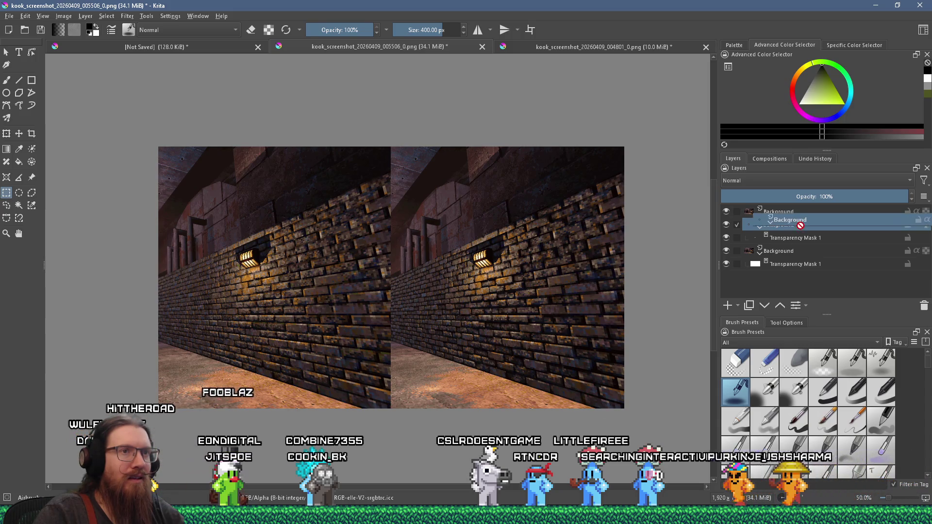
# Step: Move the pasted brick-patch layer to the top of the layer stack
pyautogui.press('pagedown')
pyautogui.click(780, 225)
pyautogui.moveTo(774, 227)
pyautogui.mouseDown()
pyautogui.moveTo(771, 208)
pyautogui.moveTo(787, 209)
pyautogui.mouseUp()
pyautogui.scroll(-3, 475, 249)
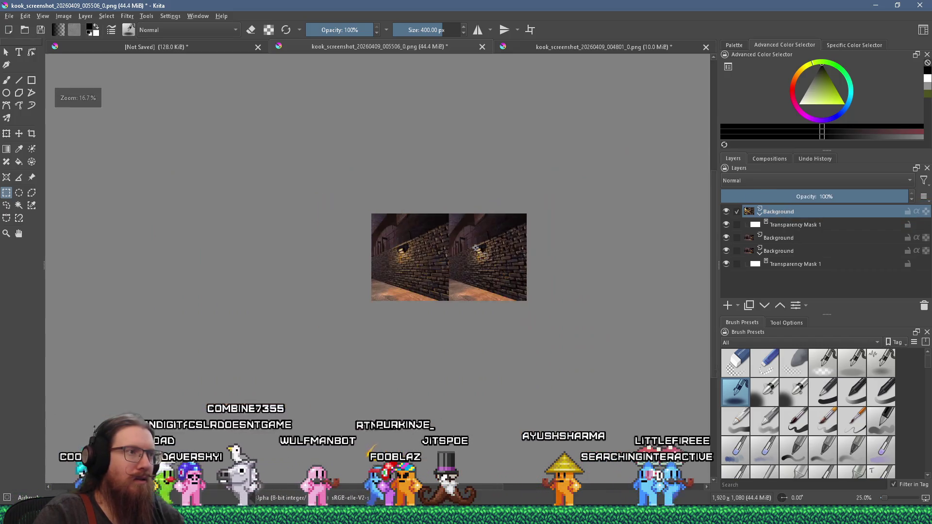
pyautogui.scroll(3, 476, 248)
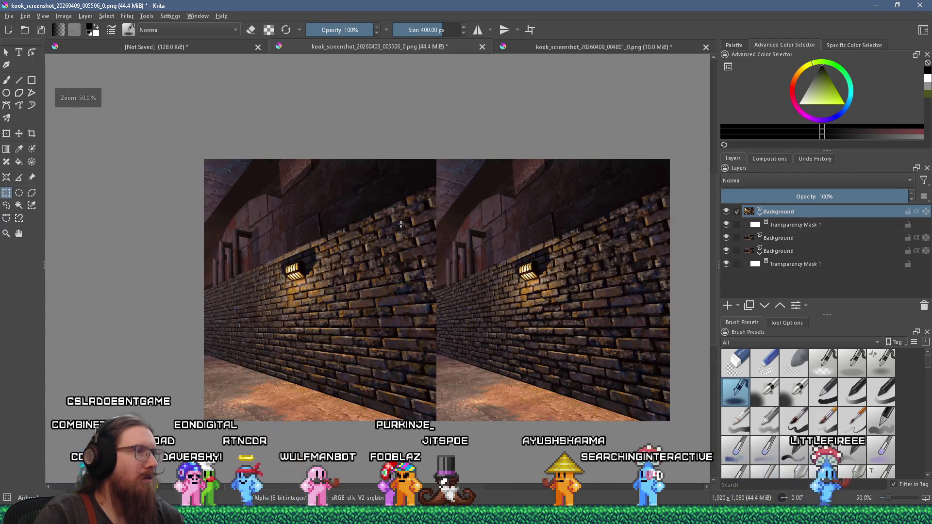
# Step: Remove both Transparency Masks and select the top Background layer
pyautogui.click(789, 226)
pyautogui.rightClick(788, 226)
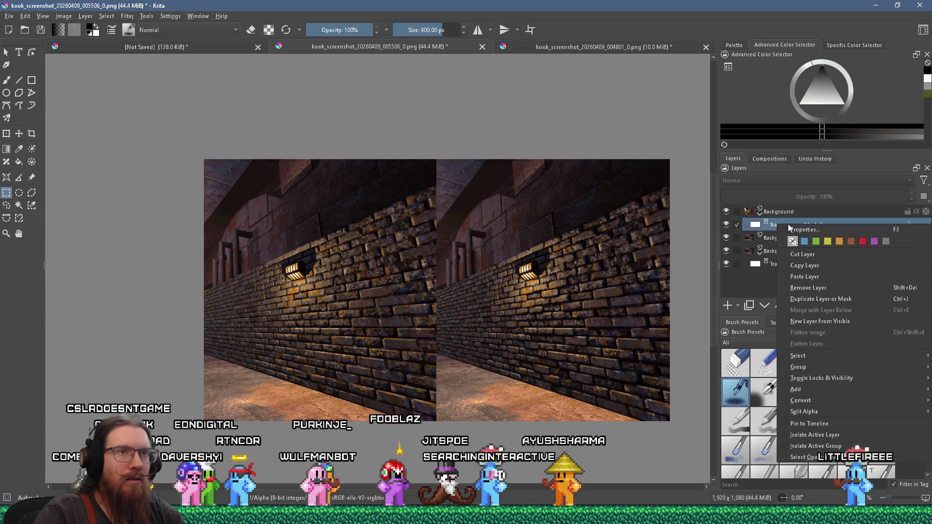
pyautogui.click(821, 287)
pyautogui.rightClick(776, 252)
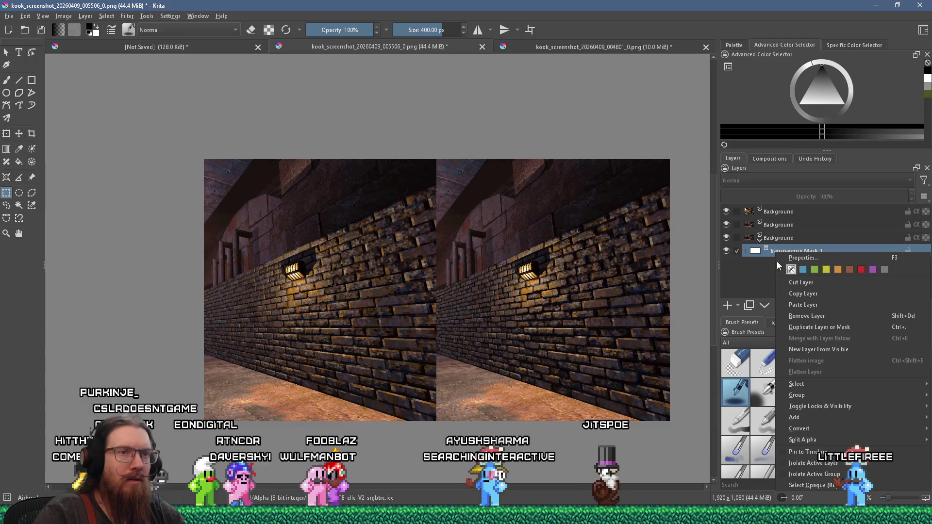
pyautogui.click(826, 316)
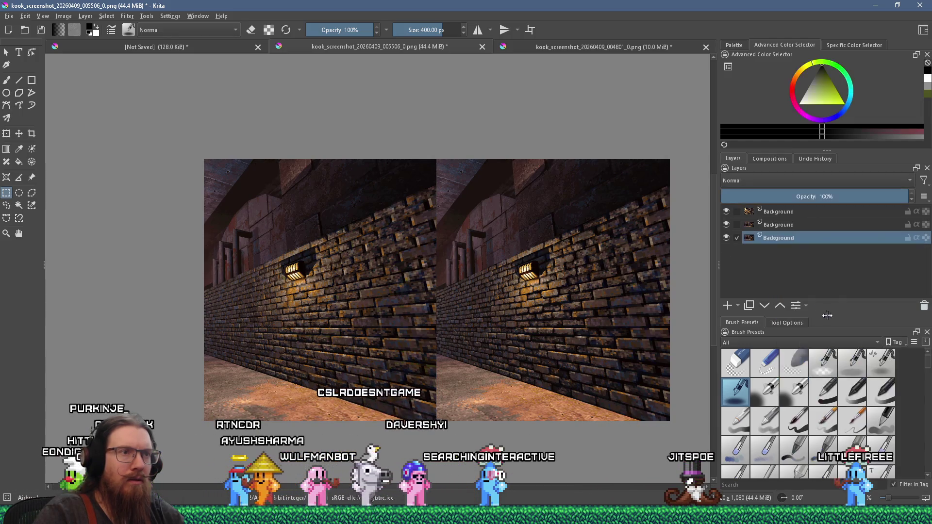
pyautogui.click(771, 213)
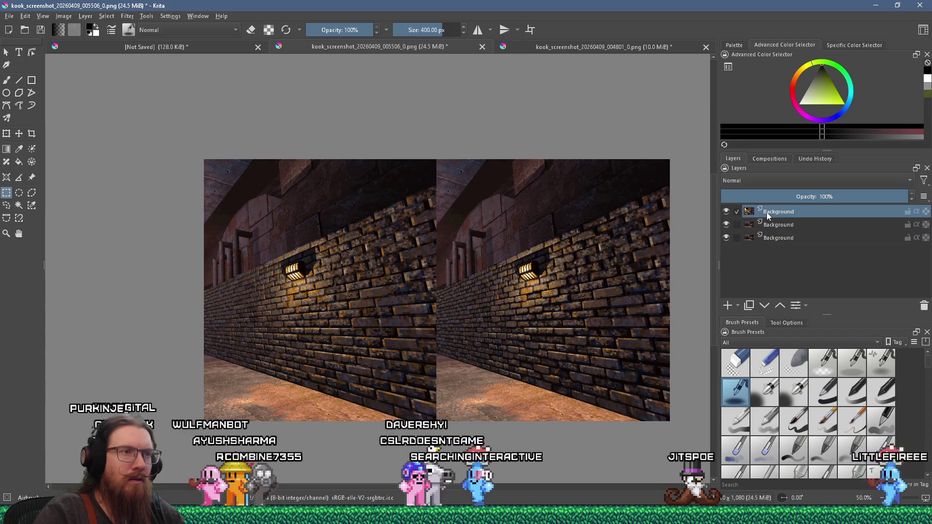
pyautogui.click(20, 134)
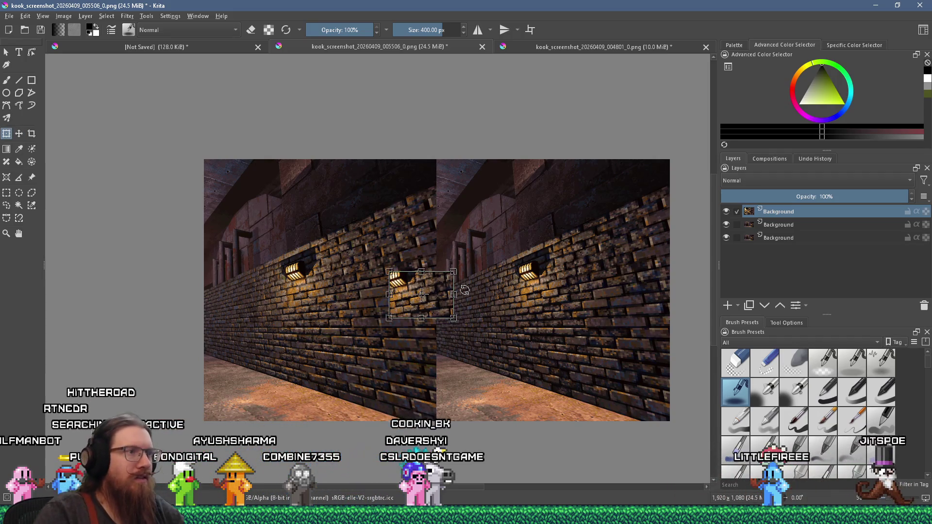
# Step: Enlarge and move the brick patch, discard it with Esc, and switch to the KOOK Pitch Deck slides
pyautogui.moveTo(453, 273)
pyautogui.mouseDown()
pyautogui.moveTo(544, 204)
pyautogui.moveTo(629, 175)
pyautogui.moveTo(645, 181)
pyautogui.mouseUp()
pyautogui.moveTo(568, 215)
pyautogui.mouseDown()
pyautogui.moveTo(508, 318)
pyautogui.moveTo(505, 340)
pyautogui.mouseUp()
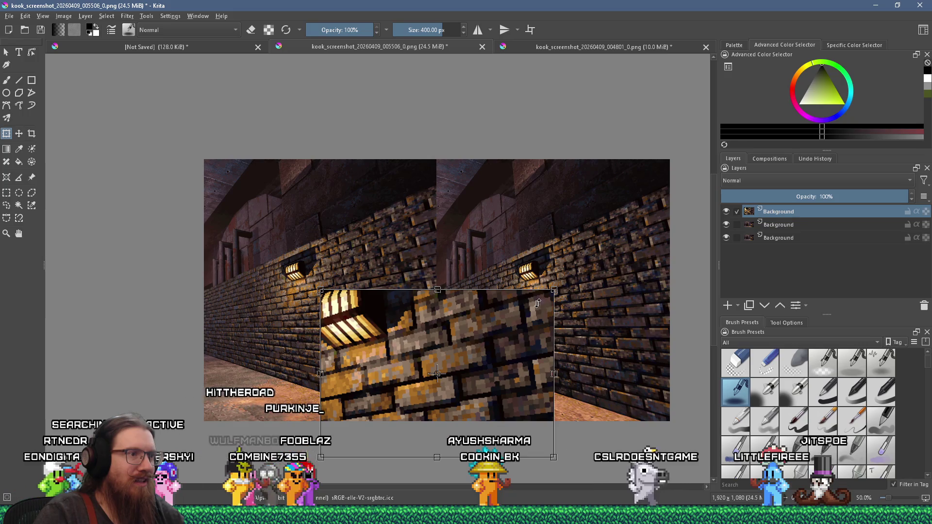
pyautogui.press('Escape')
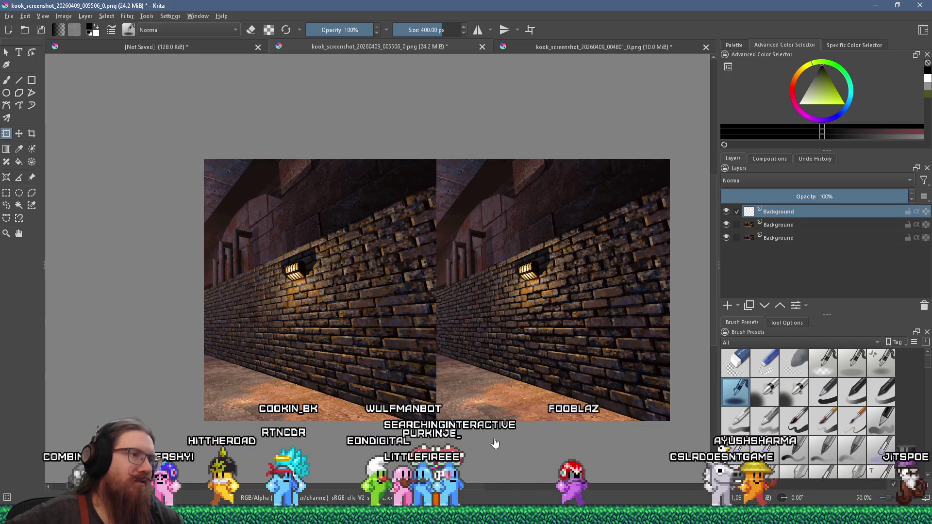
pyautogui.hotkey('alt', 'Tab')
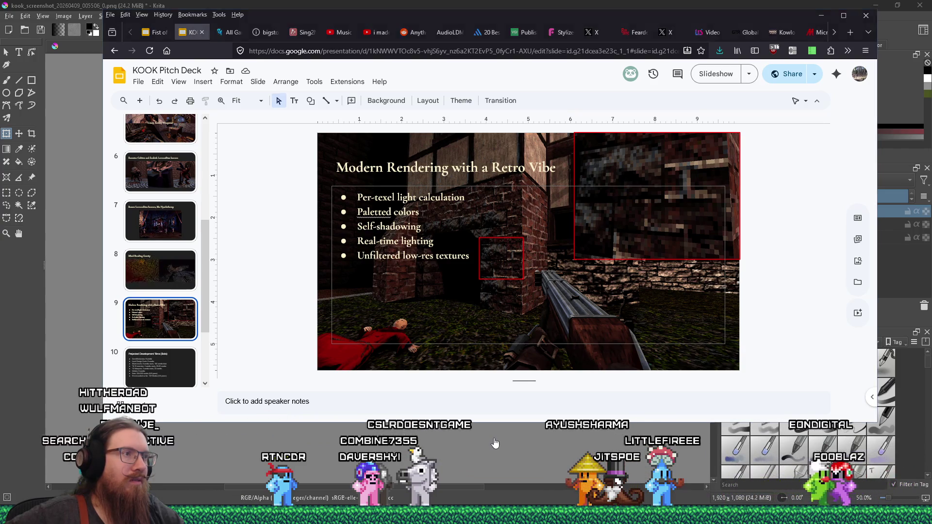
# Step: Return to Krita and zoom and pan across the lamp wall in the screenshot comparison
pyautogui.click(494, 443)
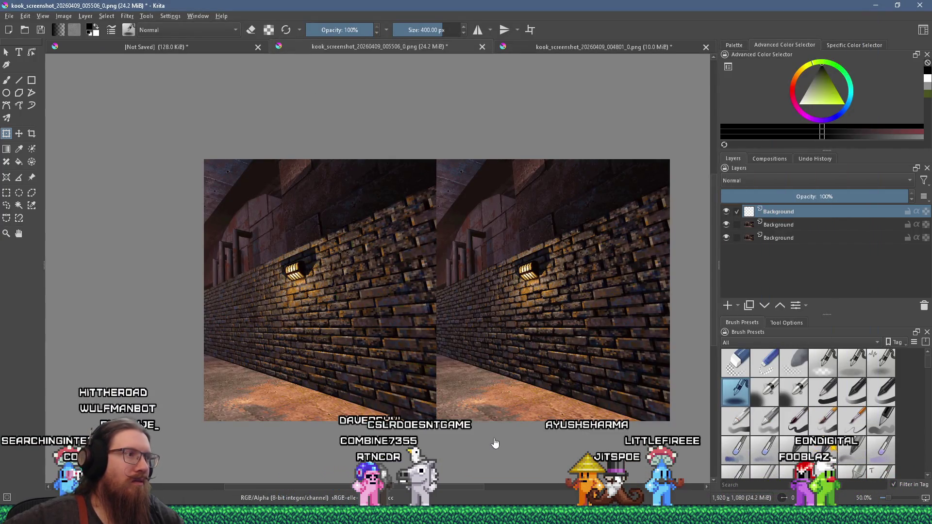
pyautogui.scroll(4, 546, 300)
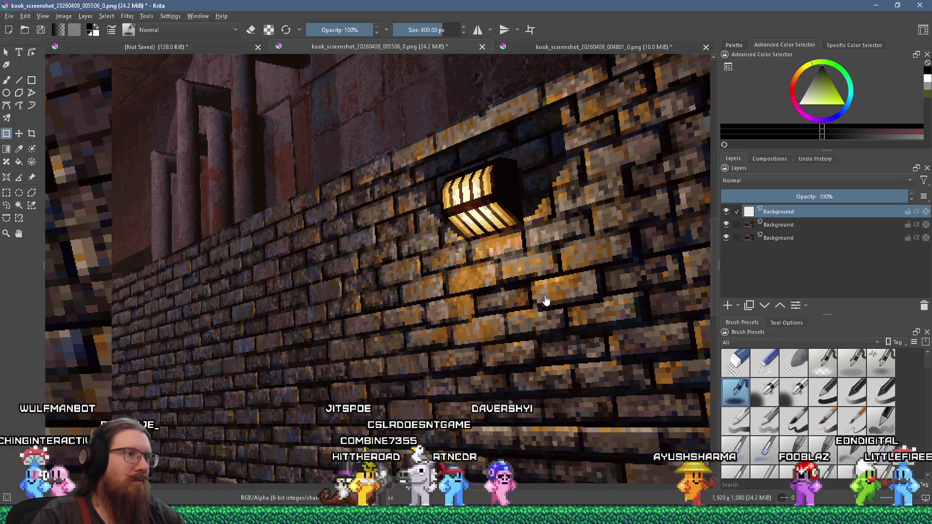
pyautogui.scroll(2, 546, 300)
pyautogui.scroll(-1, 458, 310)
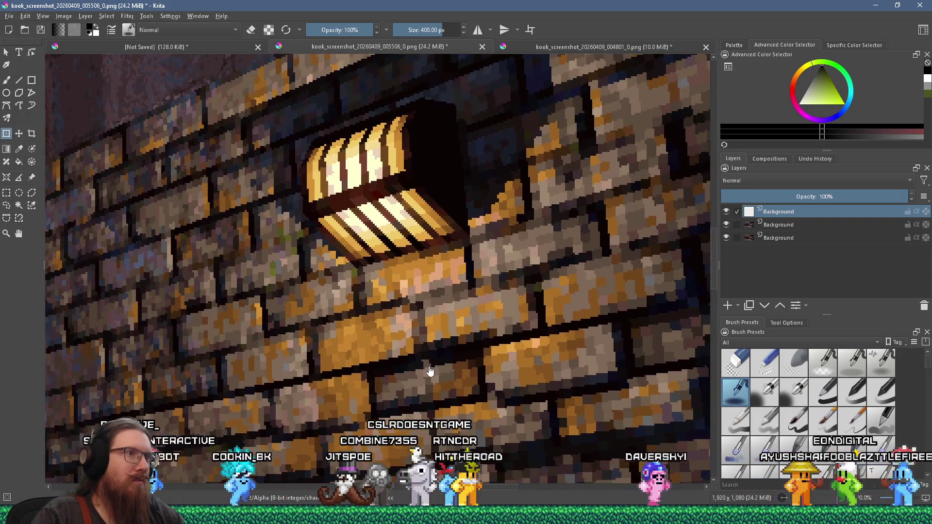
pyautogui.scroll(-1, 458, 310)
pyautogui.moveTo(409, 350); pyautogui.dragTo(378, 318)
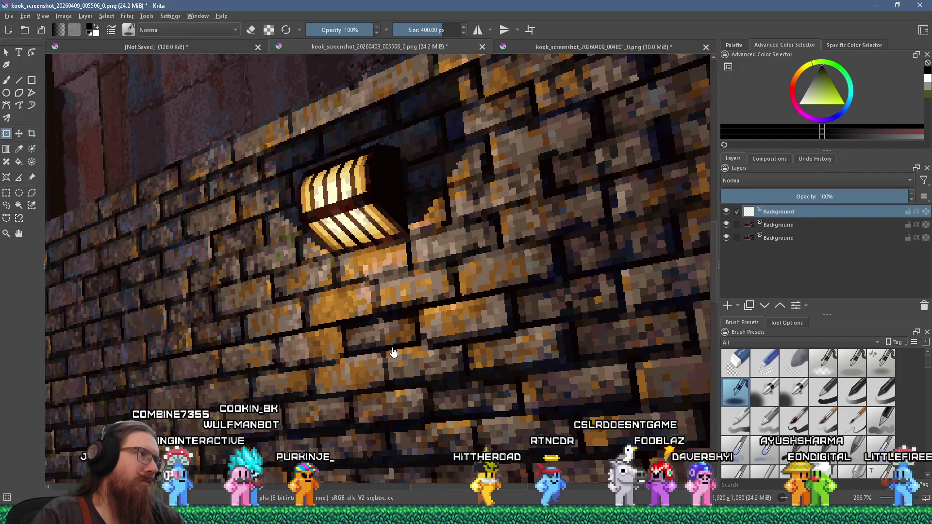
pyautogui.scroll(-3, 393, 352)
pyautogui.scroll(-3, 394, 355)
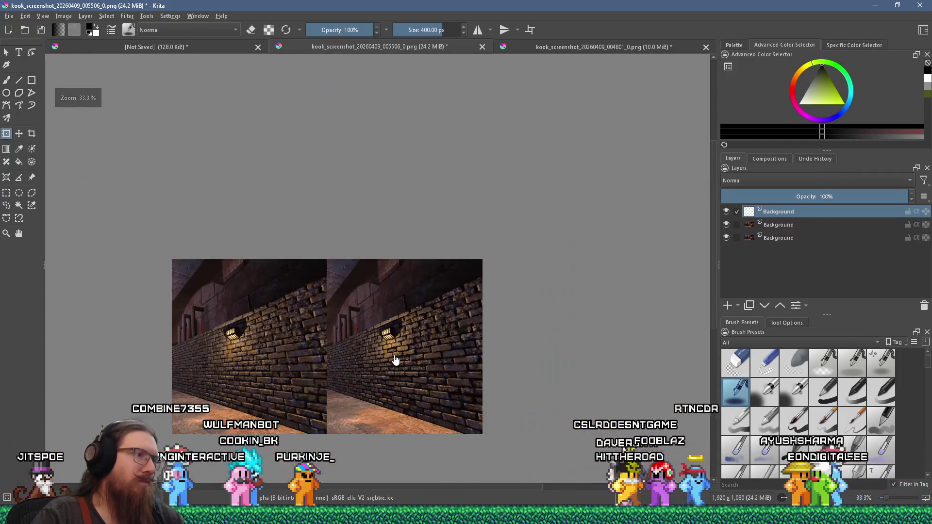
# Step: Recheck slides 8 and 9 of the KOOK Pitch Deck, then switch back to Krita
pyautogui.hotkey('alt', 'Tab')
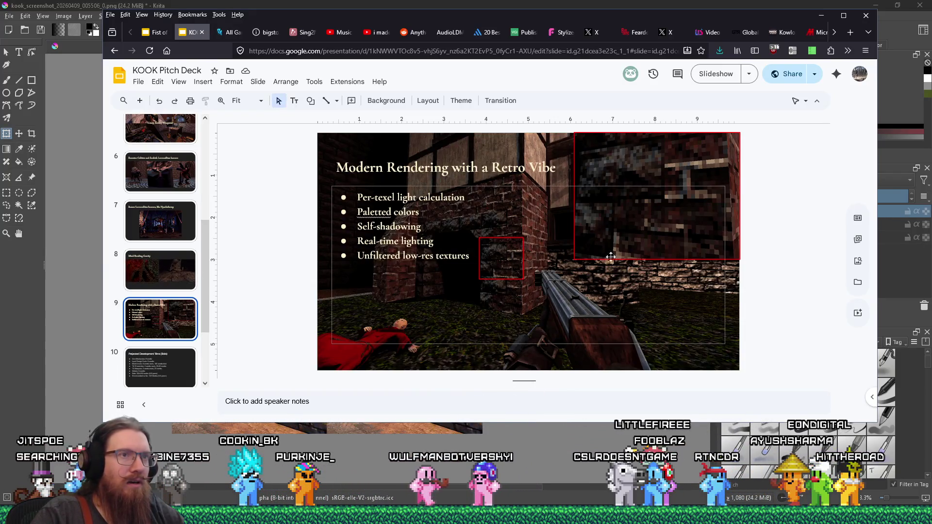
pyautogui.press('Up')
pyautogui.press('Down')
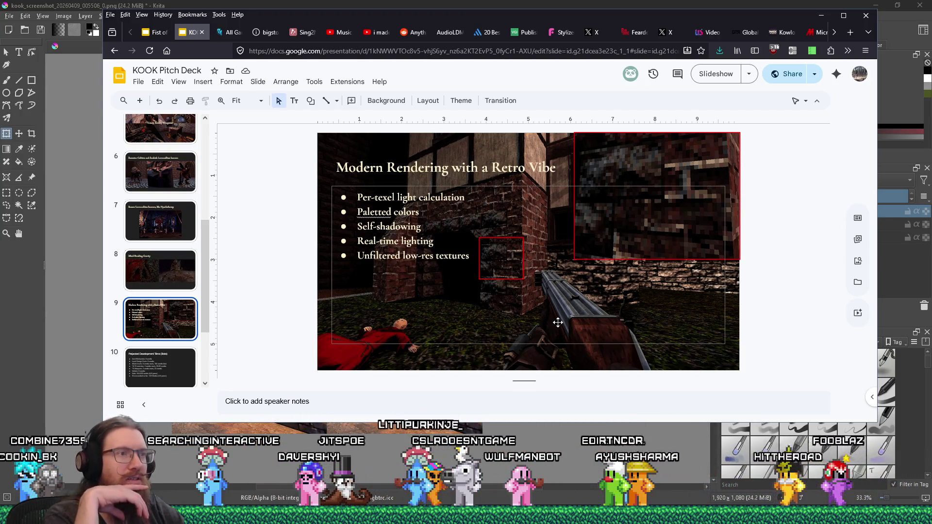
pyautogui.hotkey('alt', 'Tab')
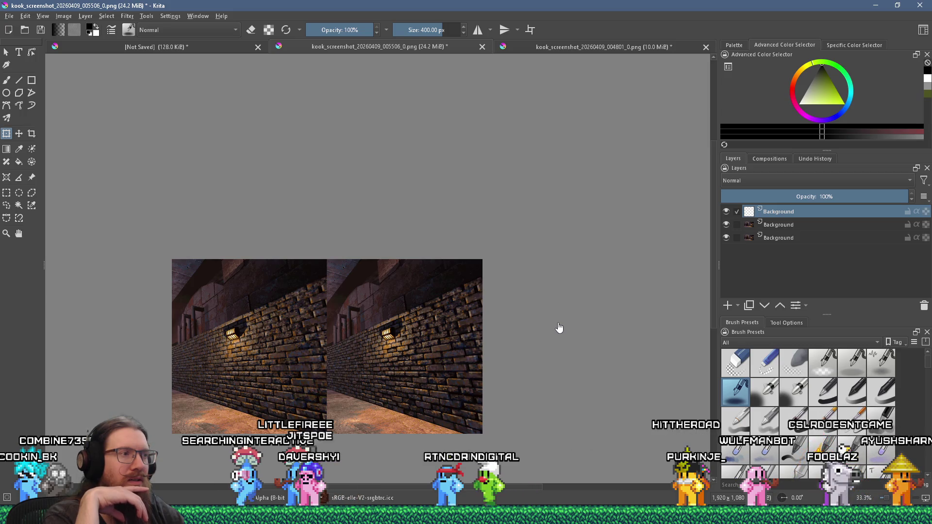
pyautogui.hotkey('alt', 'Tab')
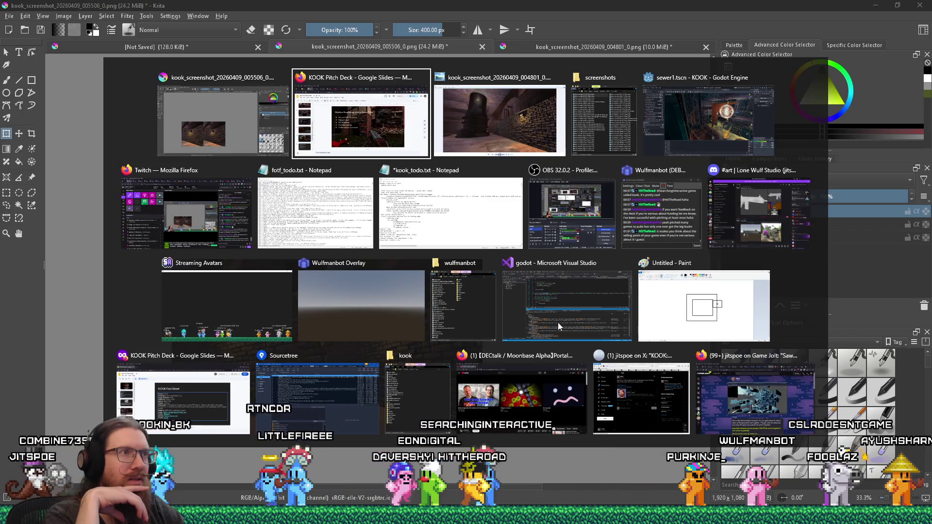
# Step: Find in Files for 'super_screen' and open the trigger on line 35 of input_system.gd
pyautogui.press('Tab')
pyautogui.press('Tab')
pyautogui.press('Tab')
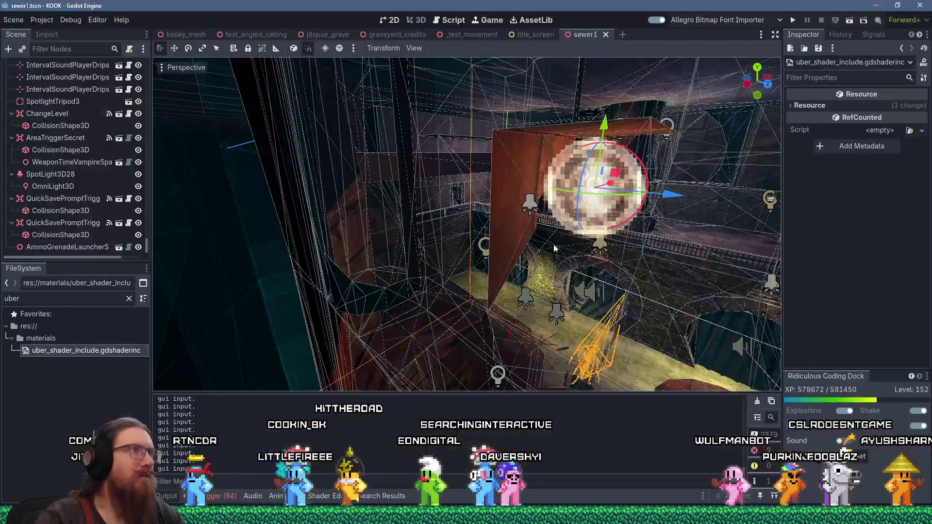
pyautogui.click(463, 21)
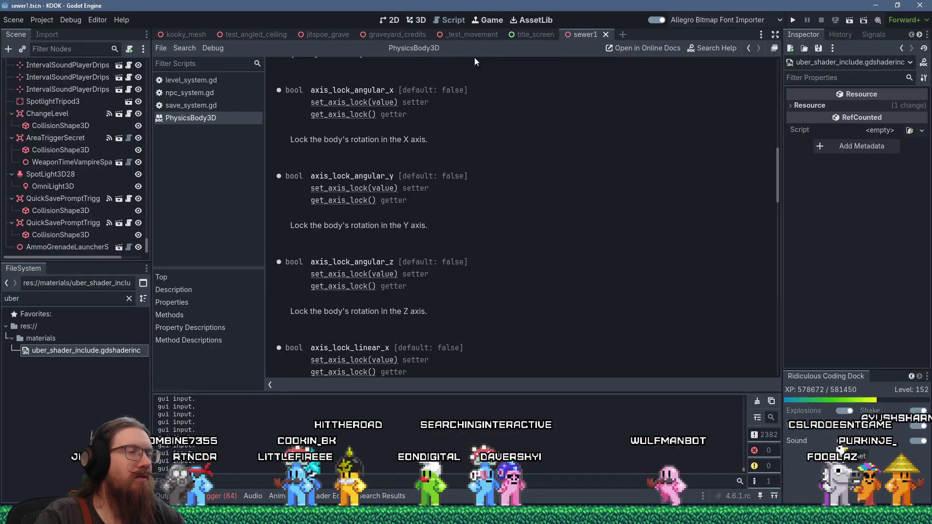
pyautogui.click(185, 48)
pyautogui.click(211, 104)
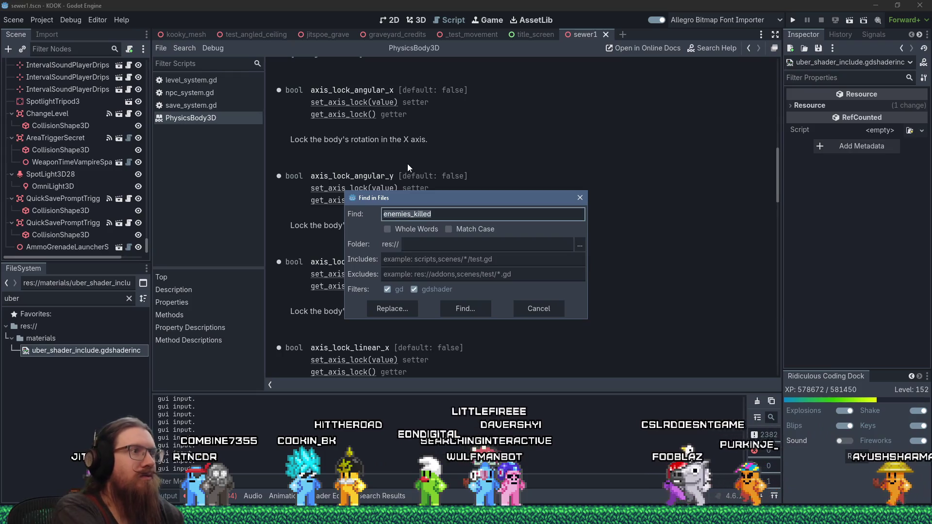
pyautogui.write('super_screen')
pyautogui.press('Return')
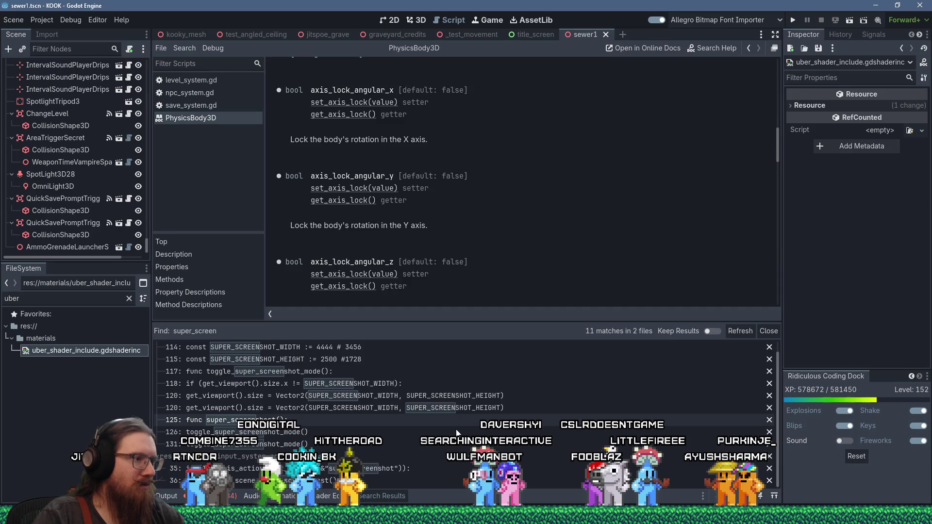
pyautogui.click(430, 469)
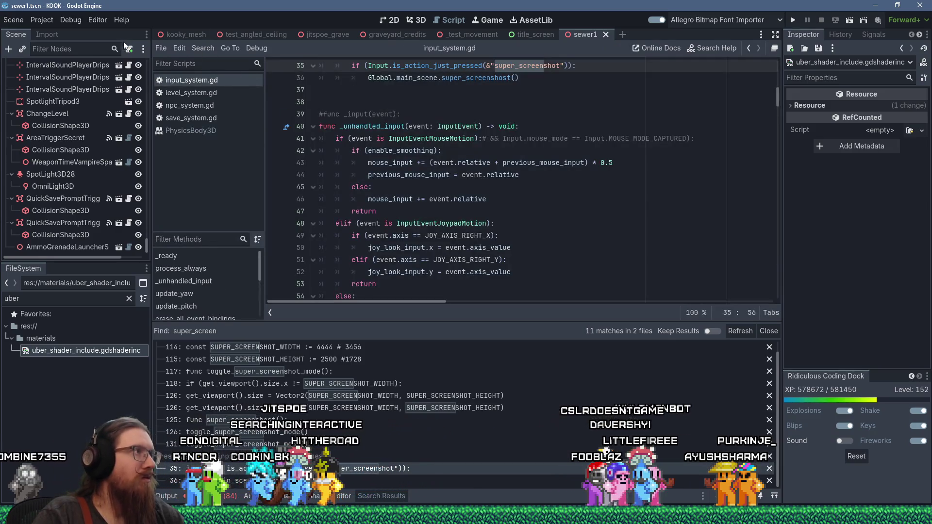
# Step: Check the super_screenshot Kp Subtract binding in Project Settings' Input Map, then run the game
pyautogui.click(54, 22)
pyautogui.click(54, 33)
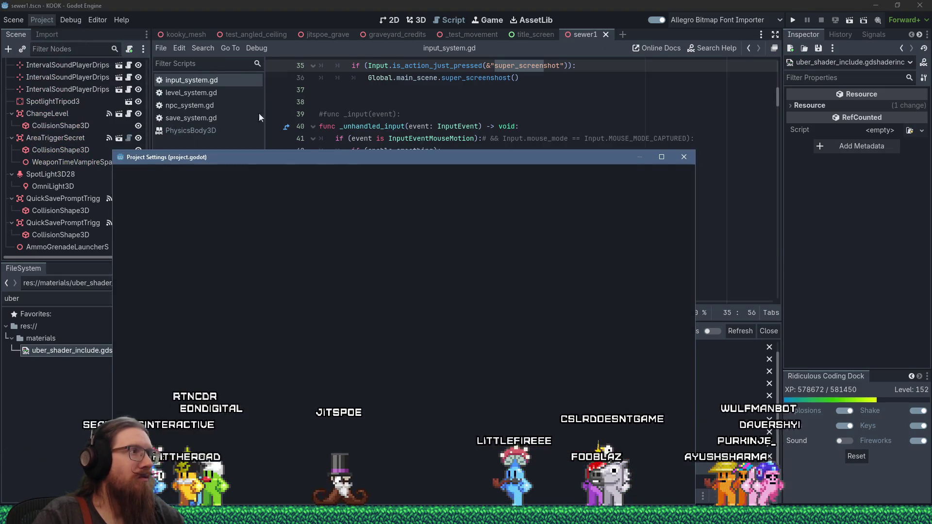
pyautogui.moveTo(325, 162); pyautogui.dragTo(341, 88)
pyautogui.click(307, 98)
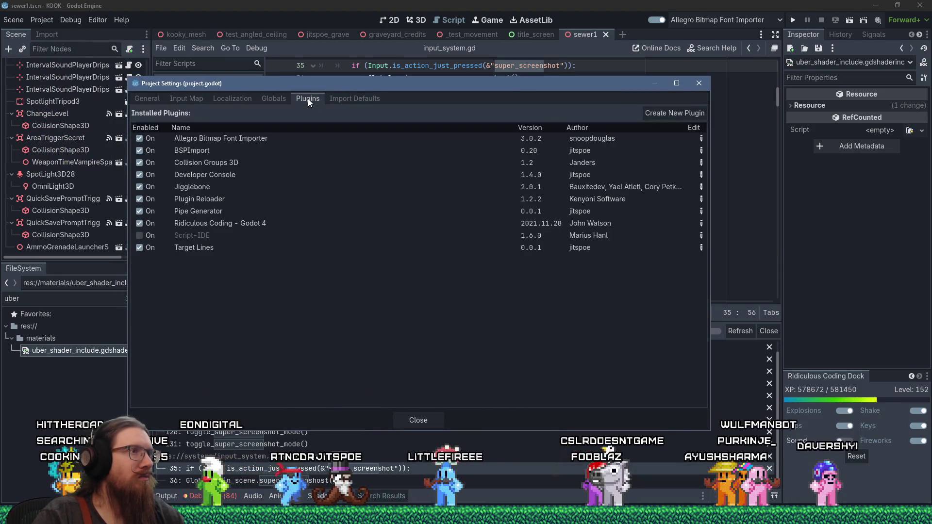
pyautogui.click(342, 98)
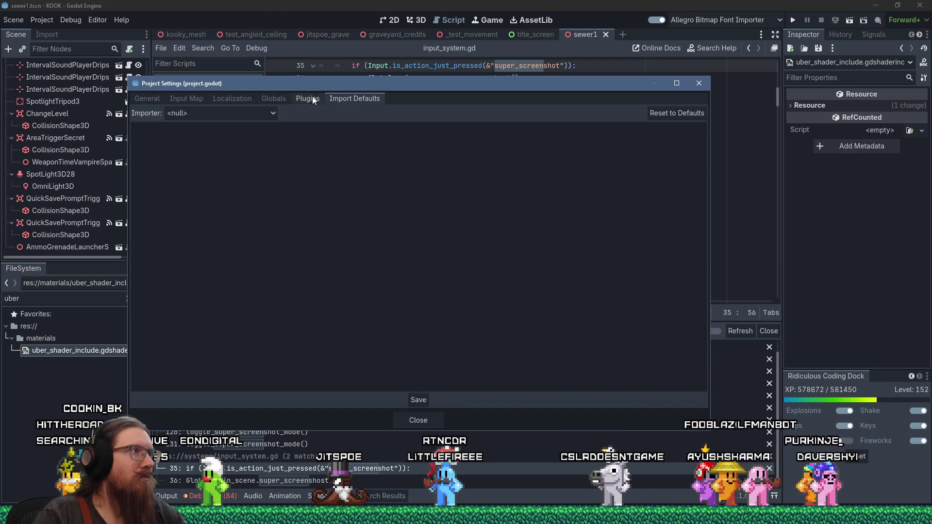
pyautogui.click(189, 98)
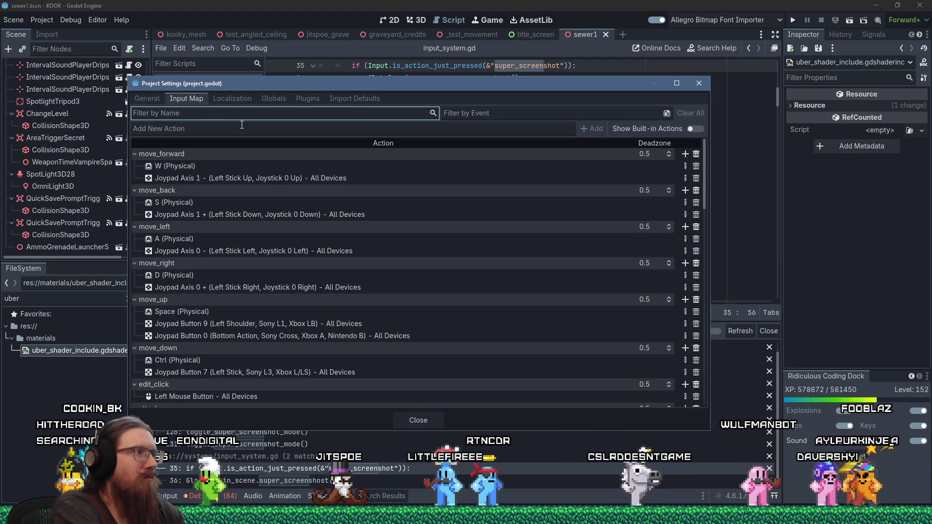
pyautogui.write('super')
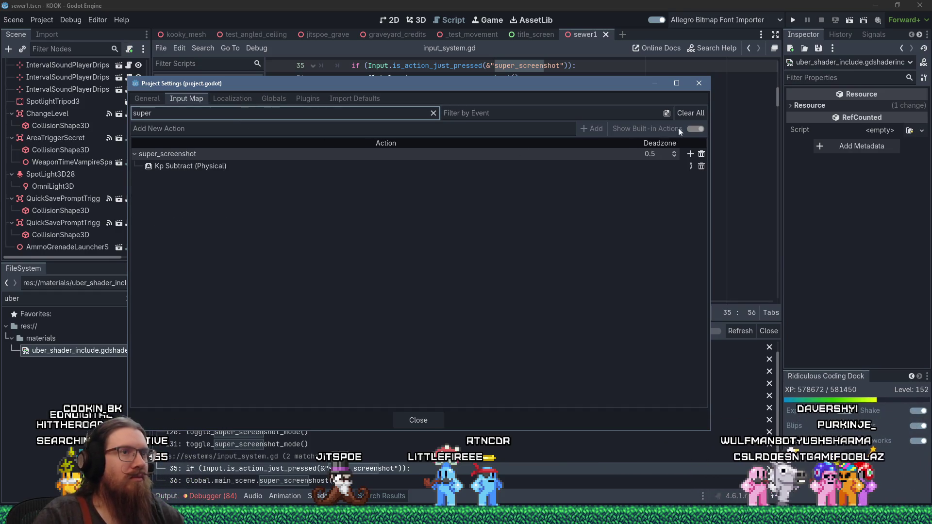
pyautogui.click(700, 83)
pyautogui.click(792, 20)
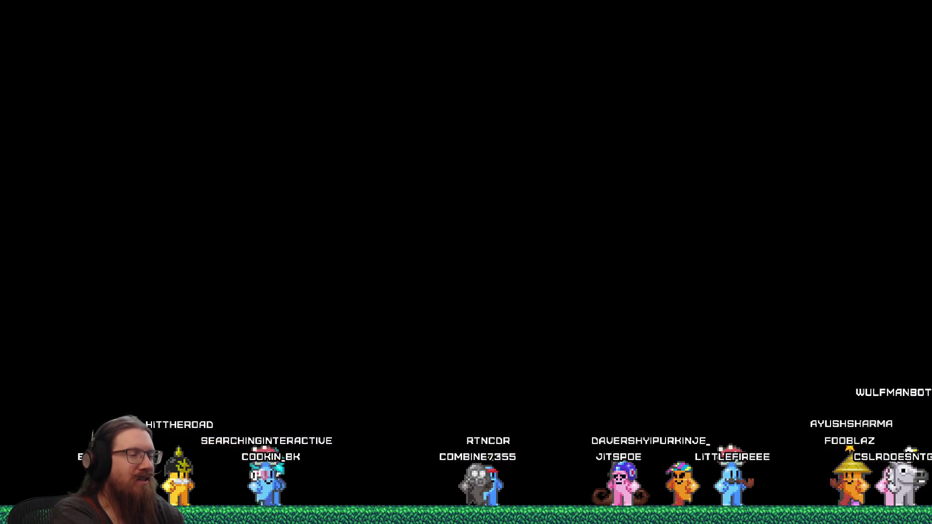
# Step: Quit KOOK from the development console and open uber_shader_include.gdshaderinc
pyautogui.press('`')
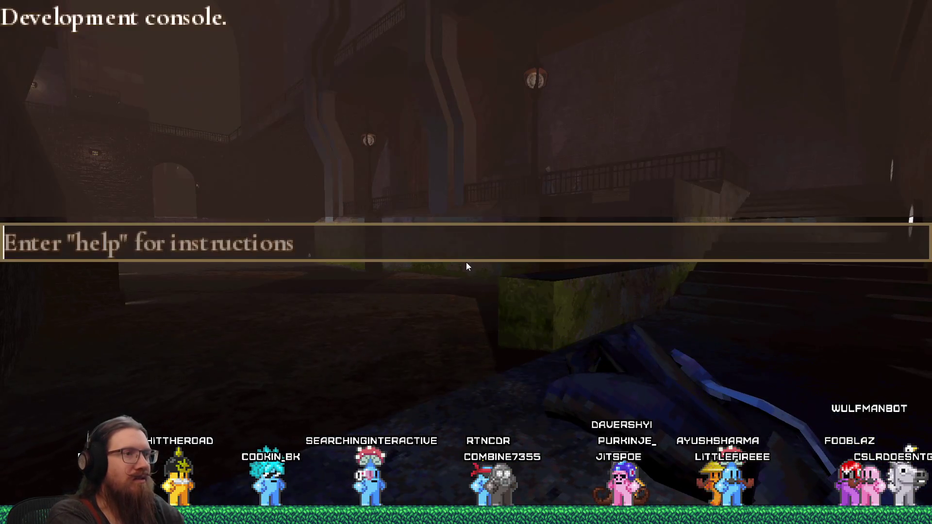
pyautogui.write('quit')
pyautogui.press('Return')
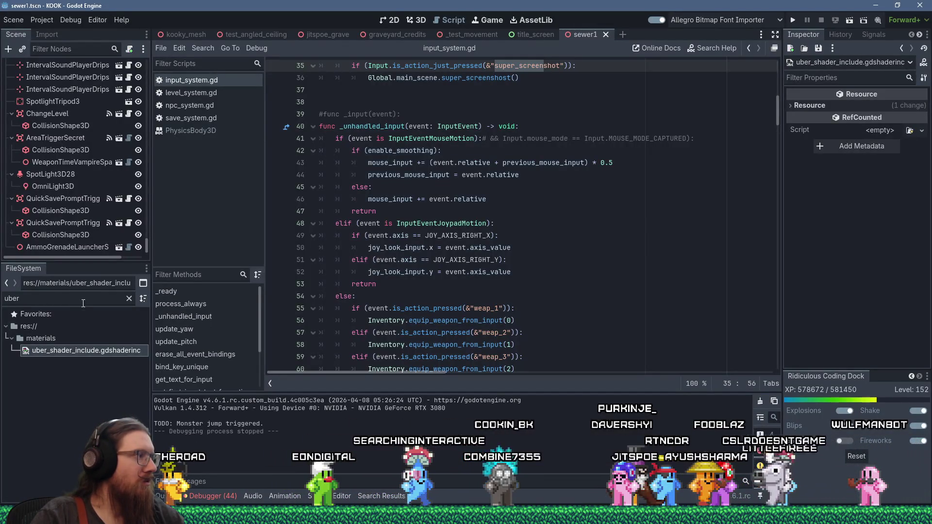
pyautogui.doubleClick(92, 352)
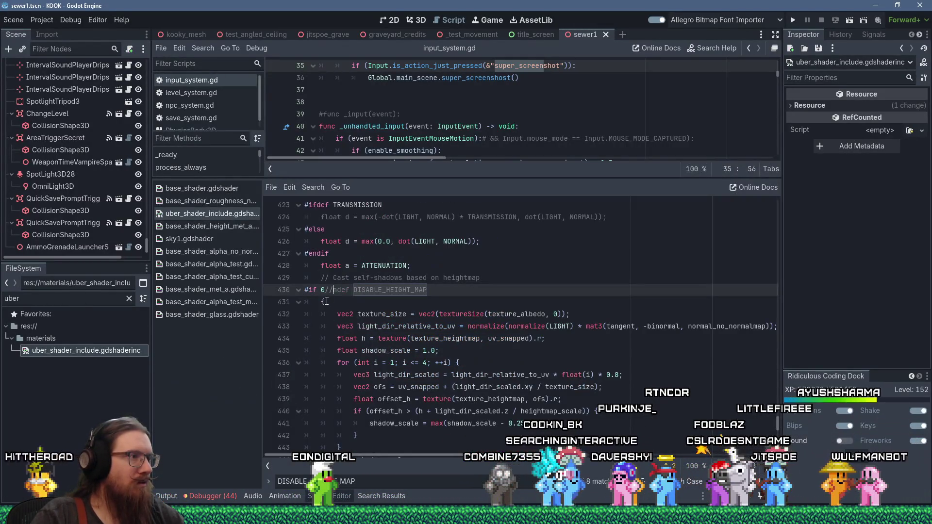
# Step: Make line 430 read '#ifndef DISABLE_HEIGHT_MAP' again and relaunch the game
pyautogui.press('BackSpace')
pyautogui.press('BackSpace')
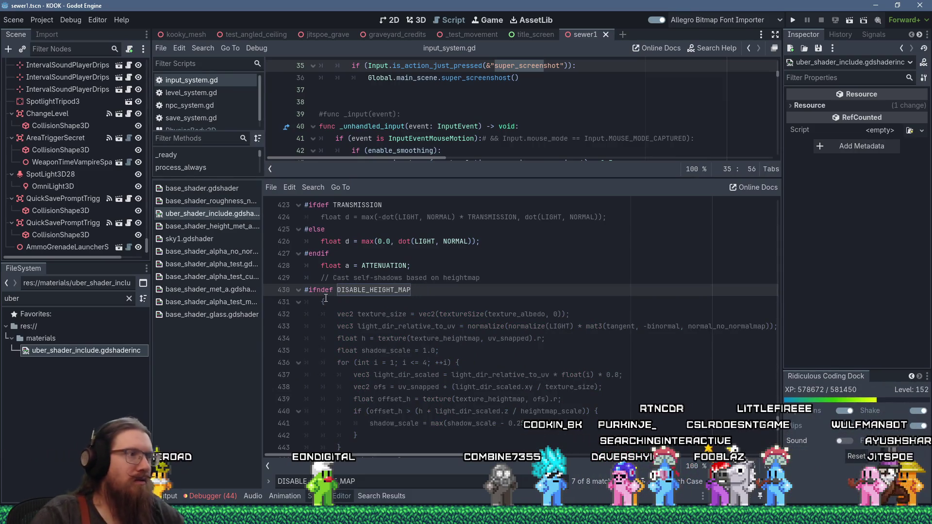
pyautogui.press('F6')
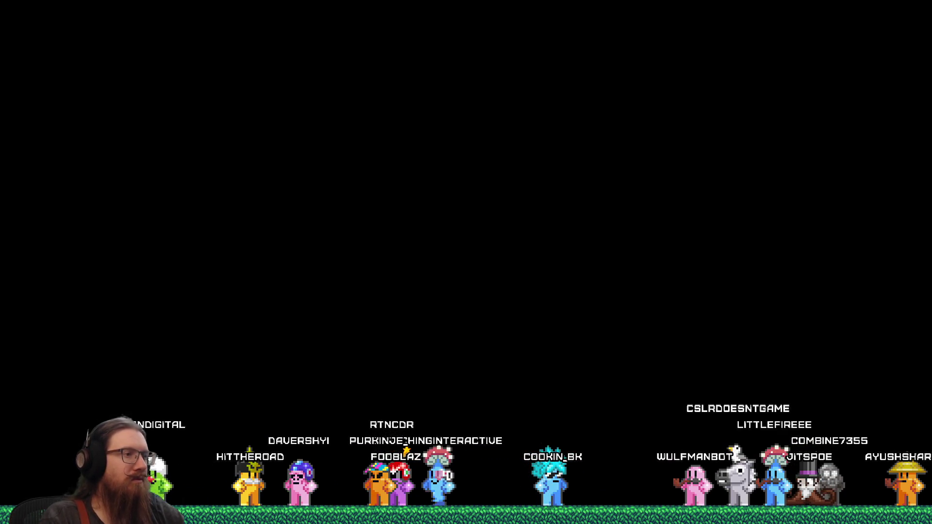
# Step: Load the texture2 save via the console, capture a super screenshot, and quit the game
pyautogui.press('`')
pyautogui.write('load tex')
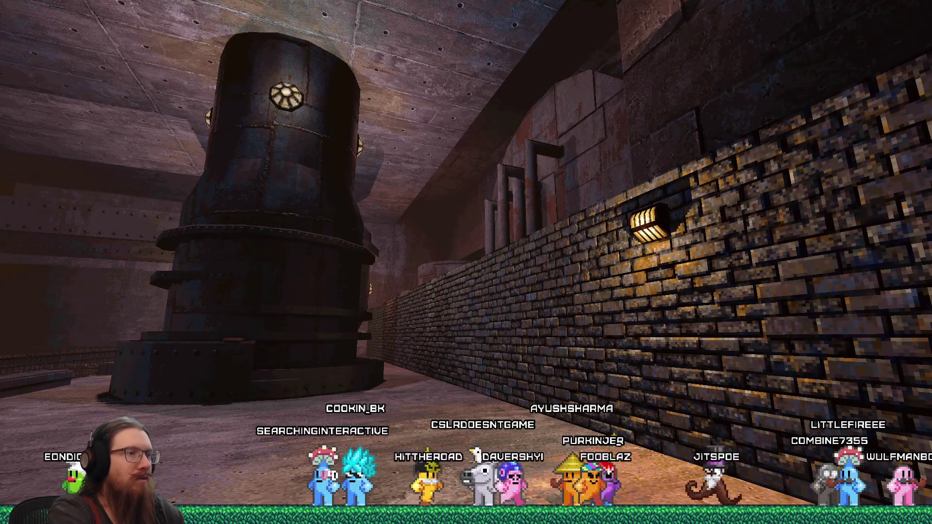
pyautogui.press('`')
pyautogui.write('it')
pyautogui.press('Return')
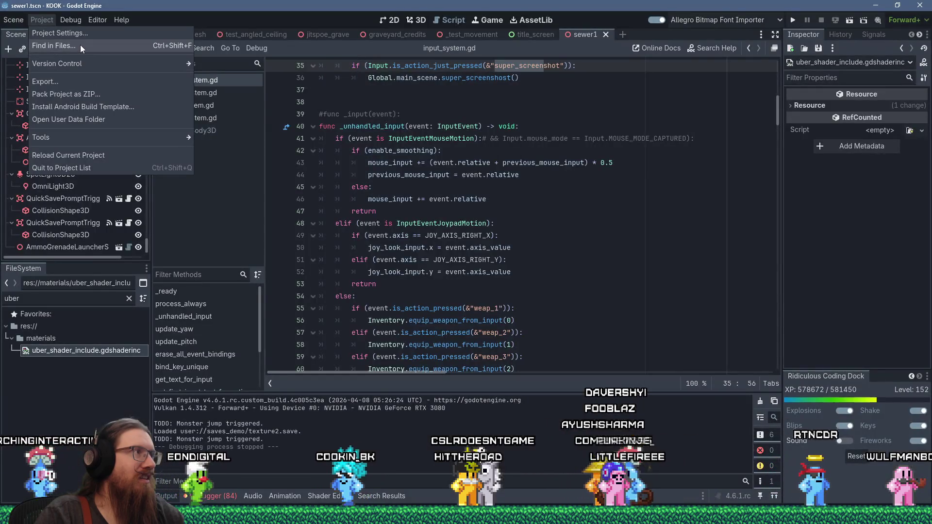
# Step: View kook_screenshot_20260409_010655_0.png at actual size, zoom and pan over the floor, then close it
pyautogui.hotkey('alt', 'Tab')
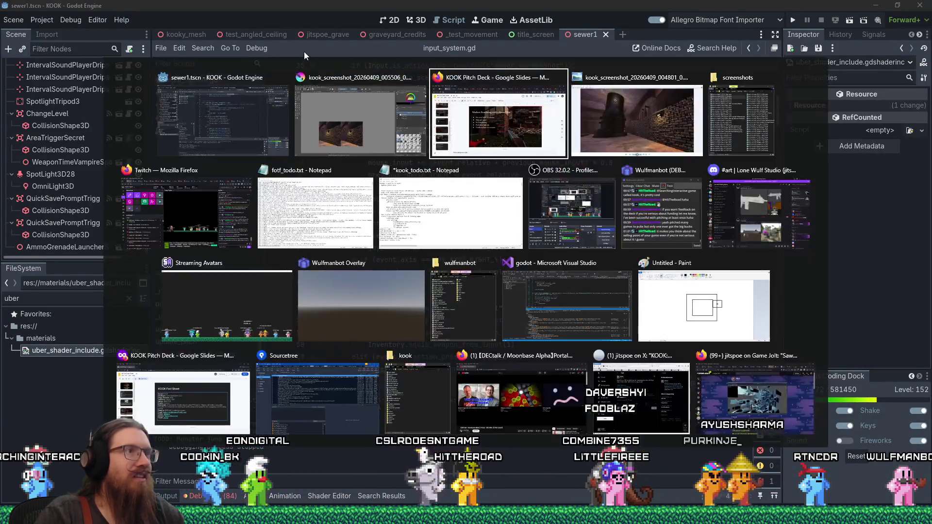
pyautogui.hotkey('alt', 'Tab')
pyautogui.hotkey('alt', 'Tab')
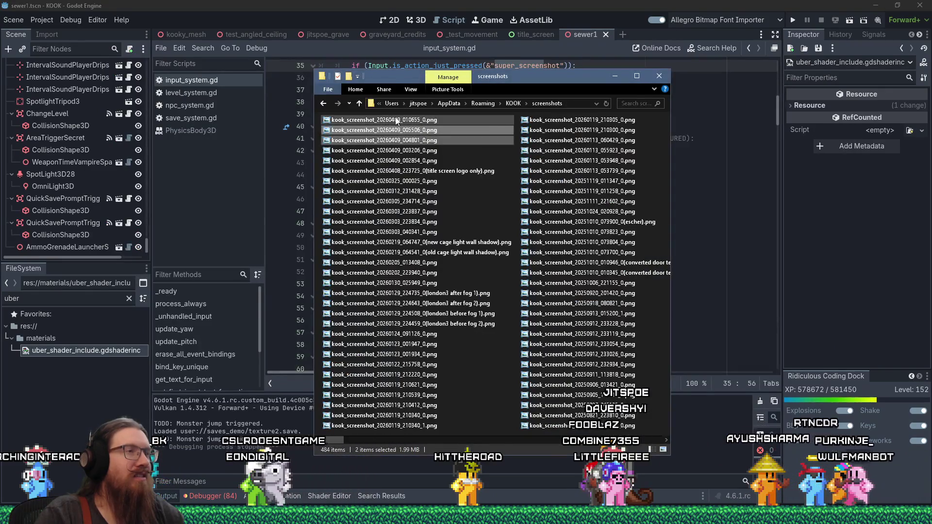
pyautogui.doubleClick(396, 120)
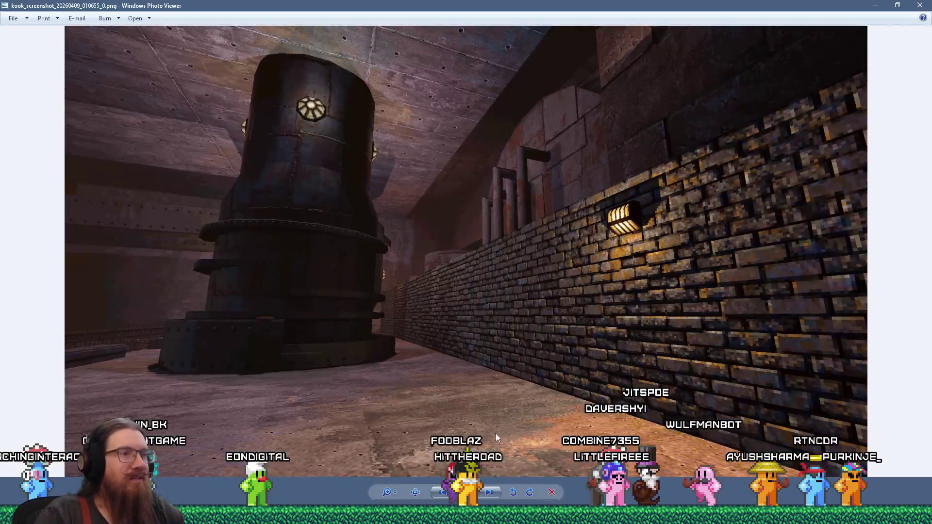
pyautogui.click(418, 492)
pyautogui.scroll(3, 444, 367)
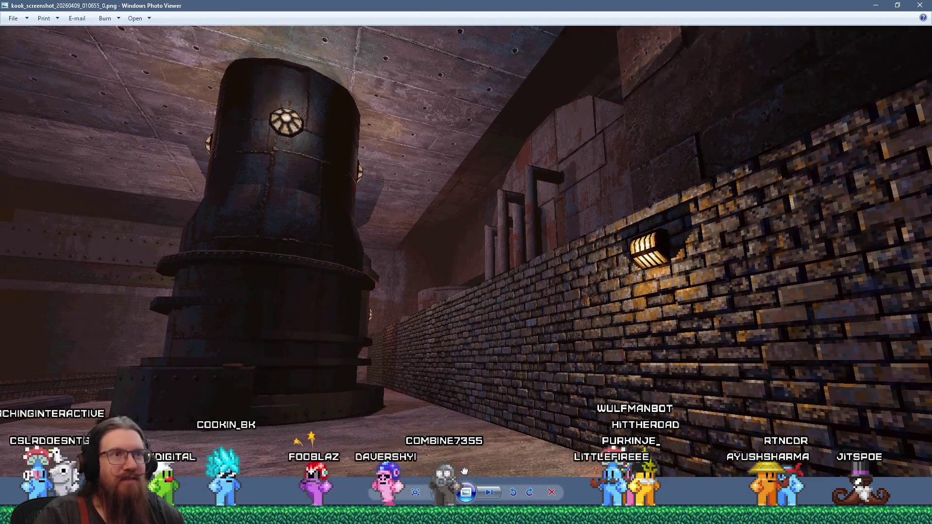
pyautogui.moveTo(464, 471); pyautogui.dragTo(505, 270)
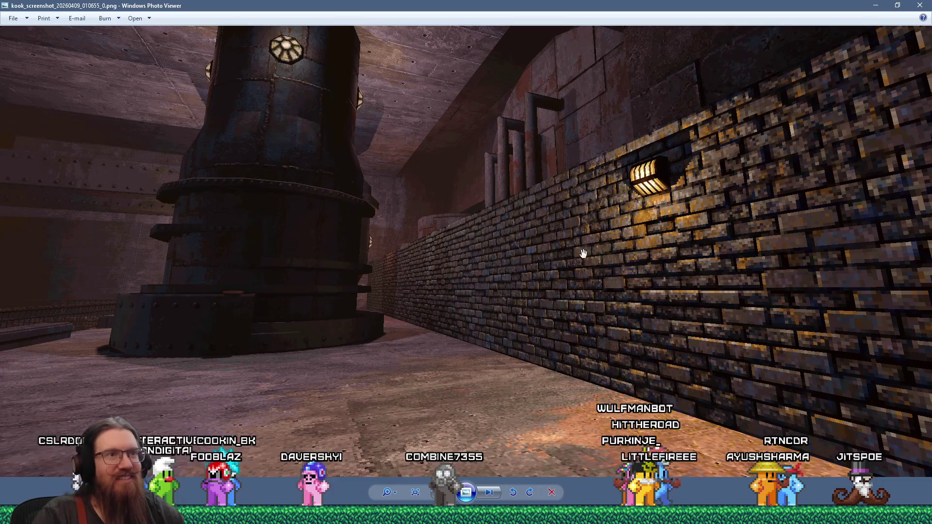
pyautogui.click(919, 6)
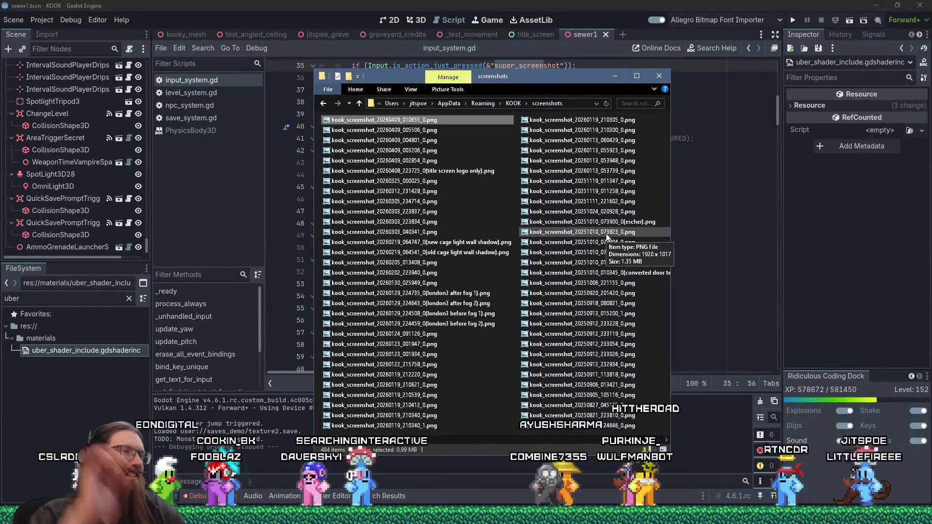
# Step: Follow line 36's super_screenshot call to main_scene in global.gd, then open Find in Files
pyautogui.click(581, 4)
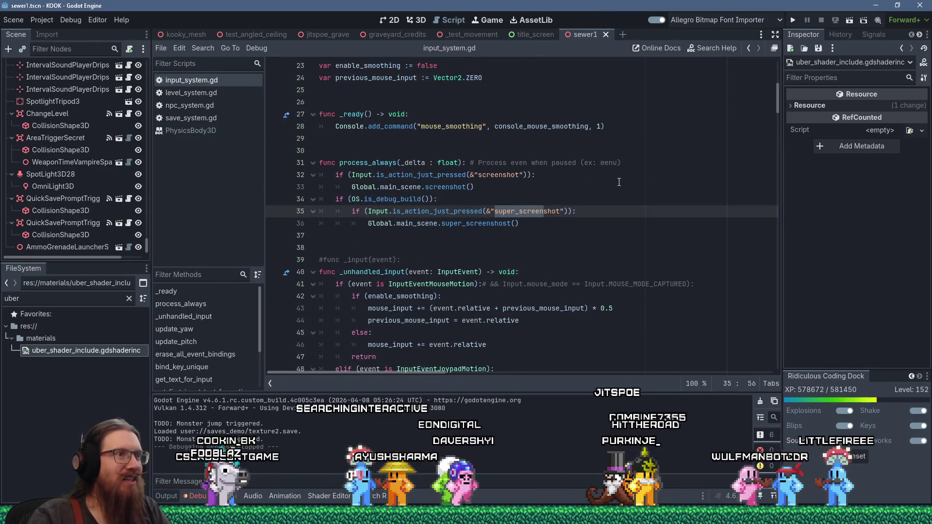
pyautogui.click(463, 224)
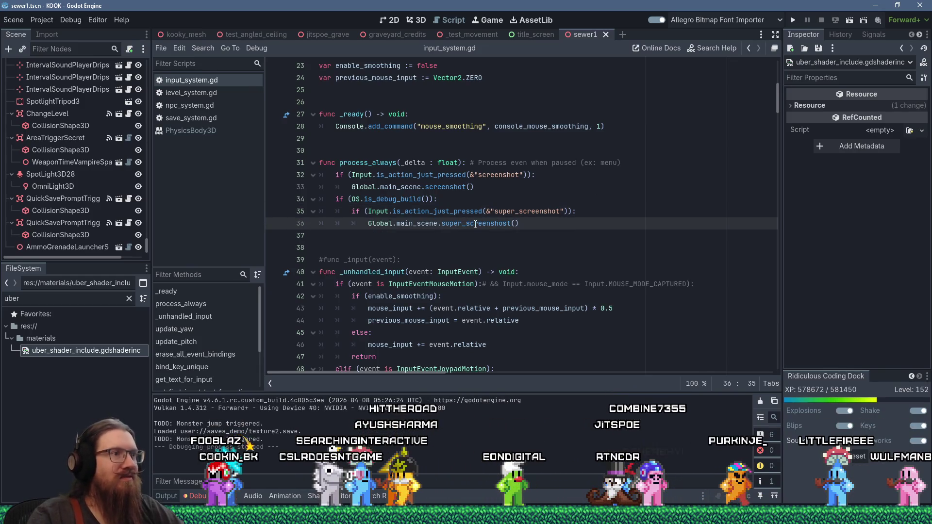
pyautogui.rightClick(487, 225)
pyautogui.click(458, 224)
pyautogui.keyDown('ctrl'); pyautogui.click(417, 224); pyautogui.keyUp('ctrl')
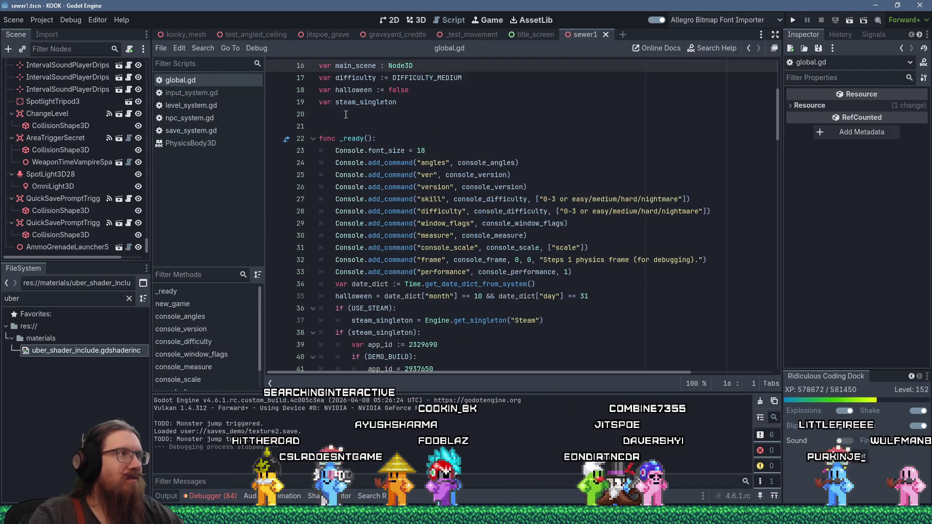
pyautogui.click(202, 47)
pyautogui.click(218, 110)
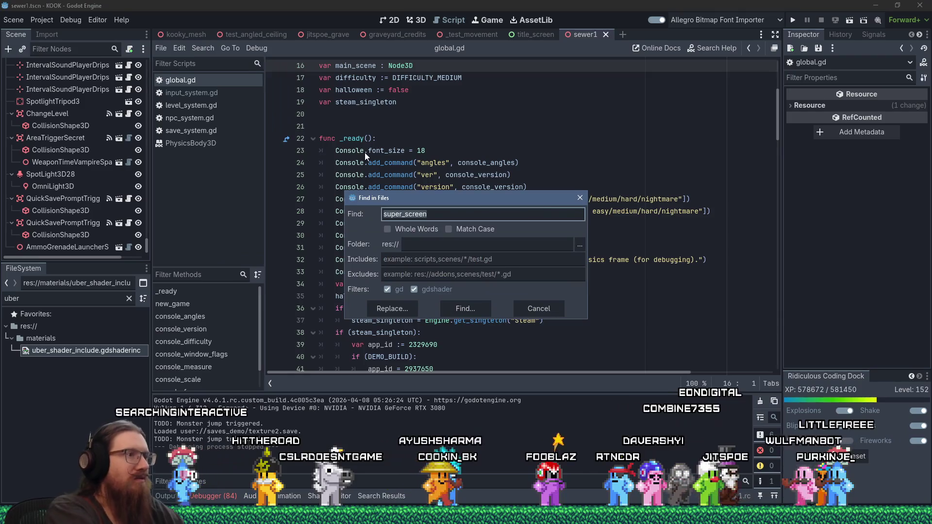
# Step: Search for 'super_screen', open main_scene.gd's super_screenshot, and jump to the screenshot() definition
pyautogui.press('Return')
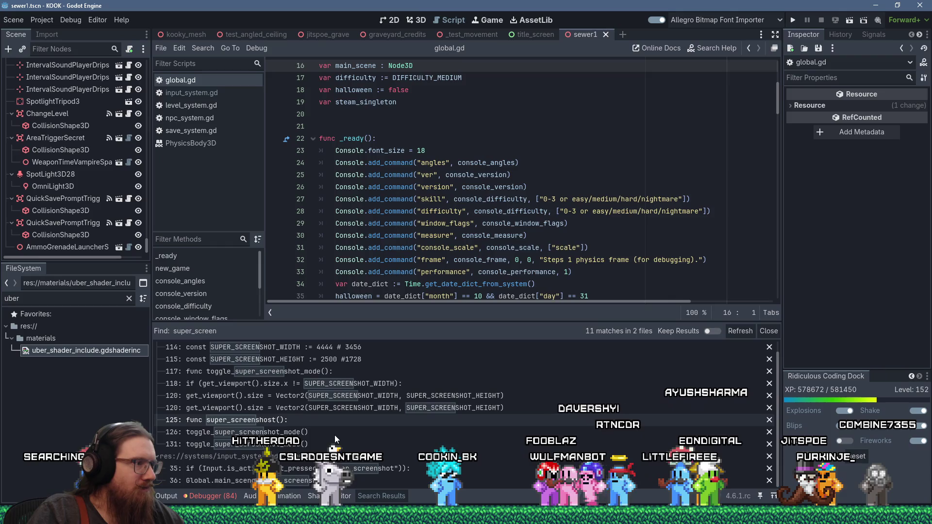
pyautogui.click(299, 421)
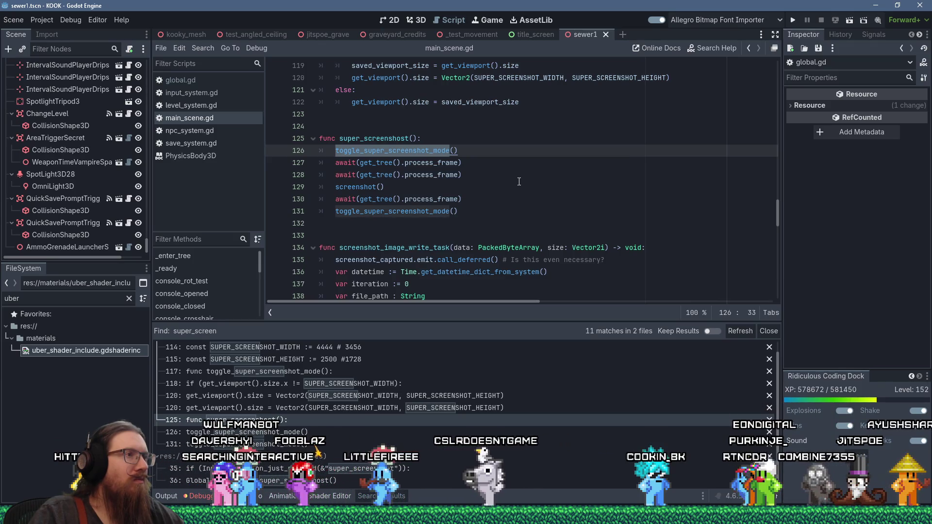
pyautogui.press('Down')
pyautogui.press('Down')
pyautogui.press('Down')
pyautogui.press('Up')
pyautogui.press('Up')
pyautogui.press('Up')
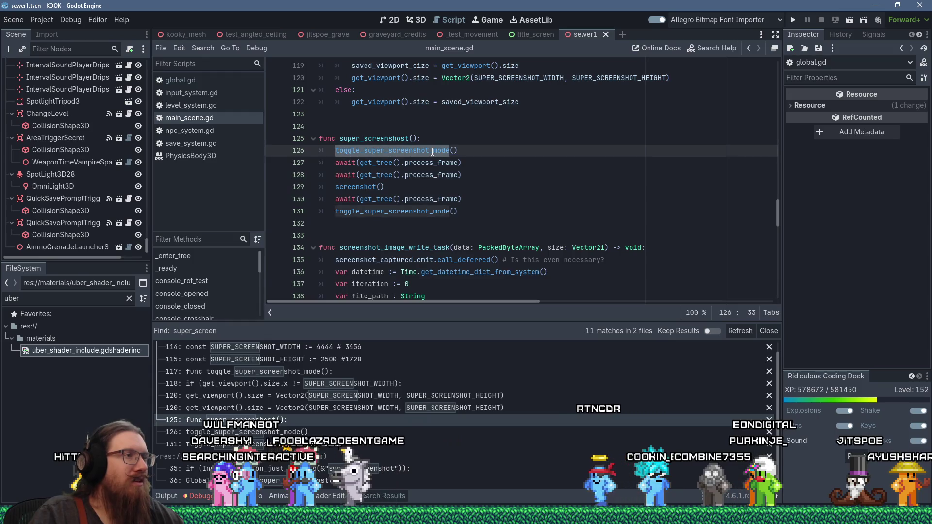
pyautogui.click(366, 187)
pyautogui.keyDown('ctrl'); pyautogui.click(363, 188); pyautogui.keyUp('ctrl')
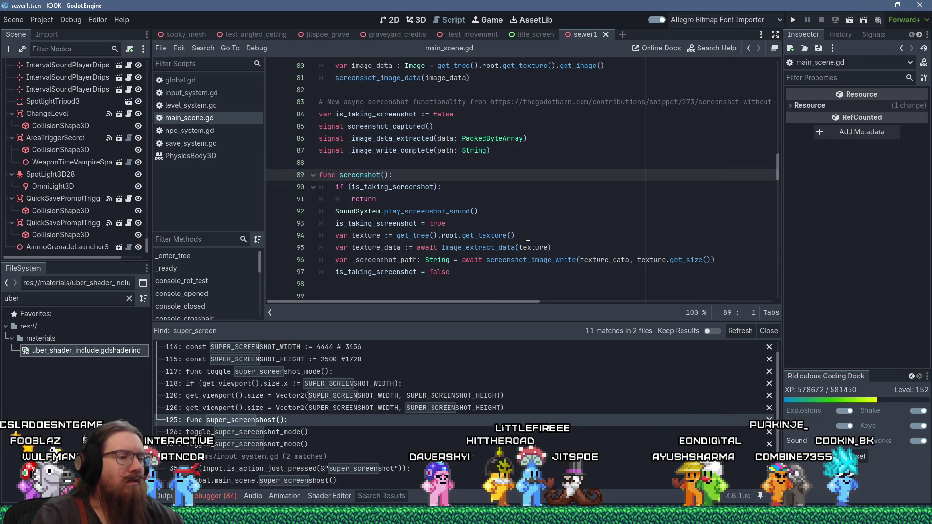
# Step: Go back to super_screenshot() and select the await process_frame line after screenshot()
pyautogui.press('pagedown')
pyautogui.press('pagedown')
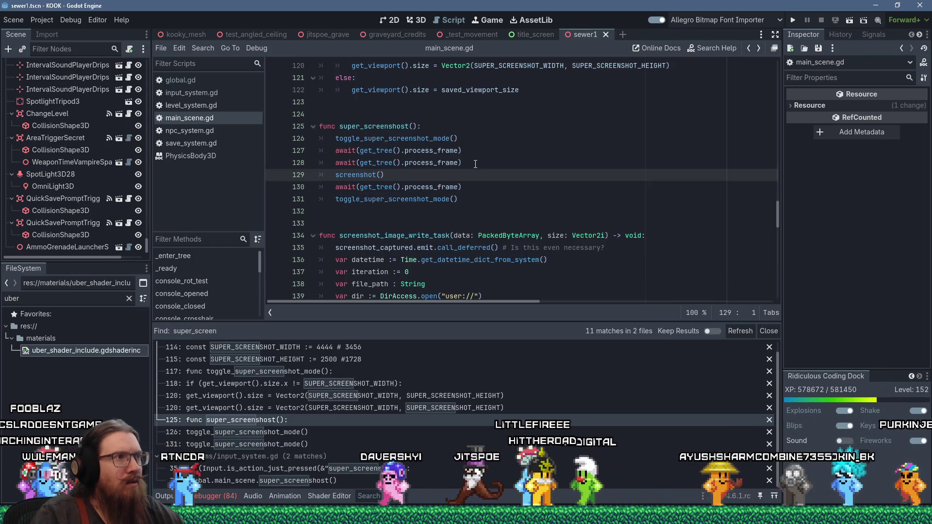
pyautogui.doubleClick(407, 138)
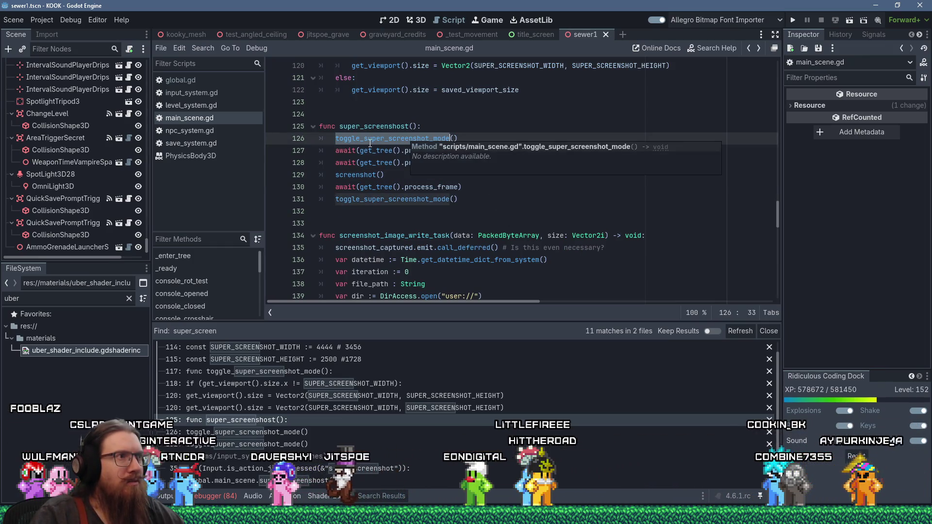
pyautogui.moveTo(356, 150); pyautogui.dragTo(484, 158)
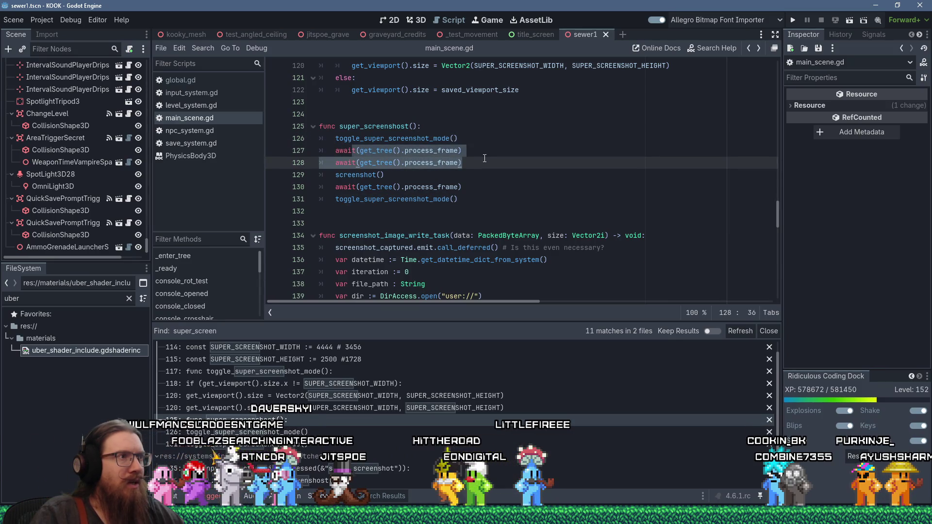
pyautogui.moveTo(485, 159); pyautogui.dragTo(489, 173)
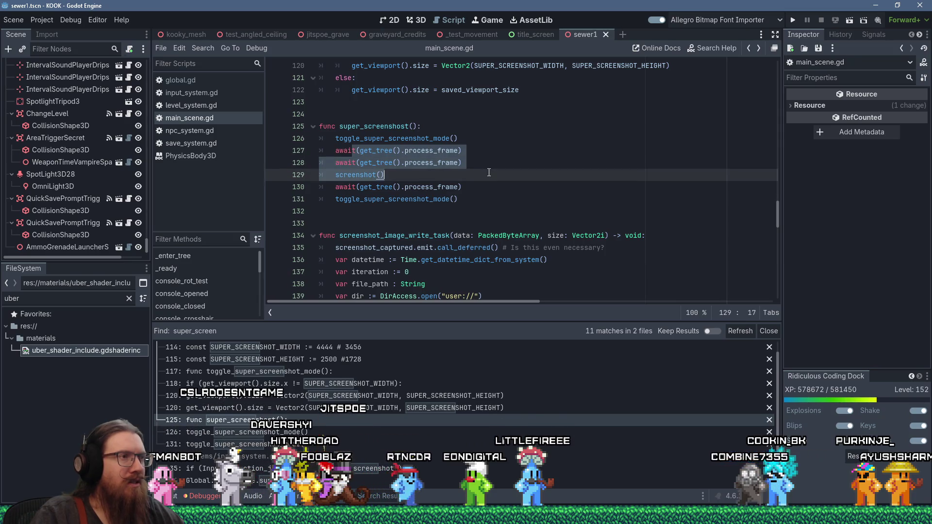
pyautogui.moveTo(489, 172); pyautogui.dragTo(490, 194)
pyautogui.click(490, 194)
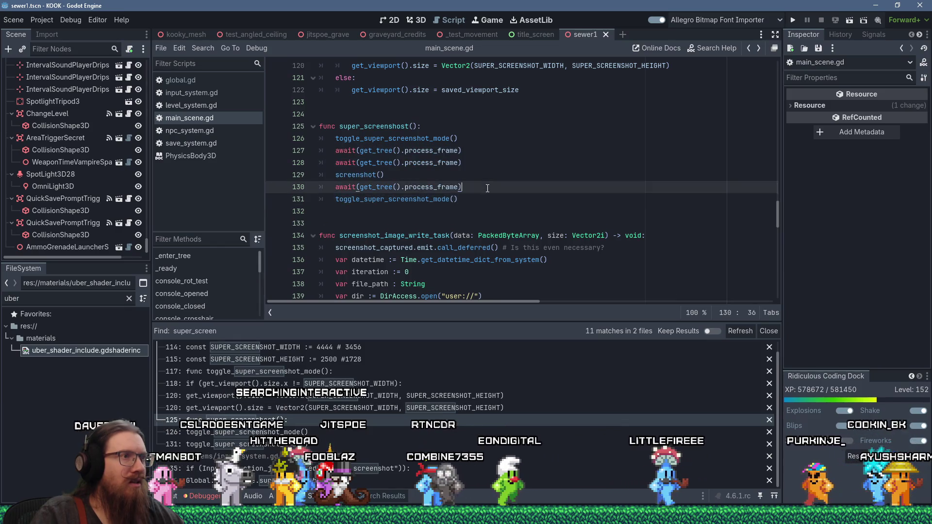
pyautogui.click(488, 189)
pyautogui.hotkey('shift', 'Home')
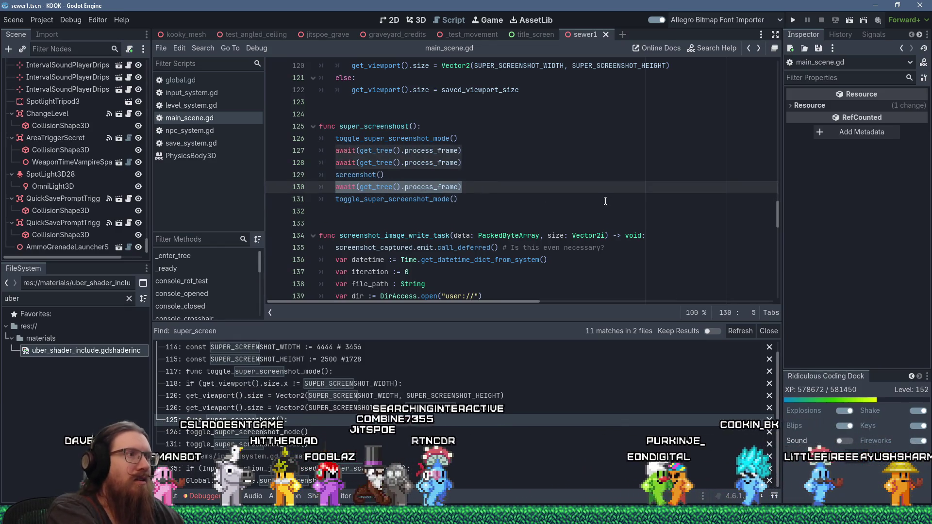
# Step: Paste a second await after screenshot() and a third before it, then save main_scene.gd
pyautogui.hotkey('ctrl', 'c')
pyautogui.press('End')
pyautogui.press('Return')
pyautogui.hotkey('ctrl', 'v')
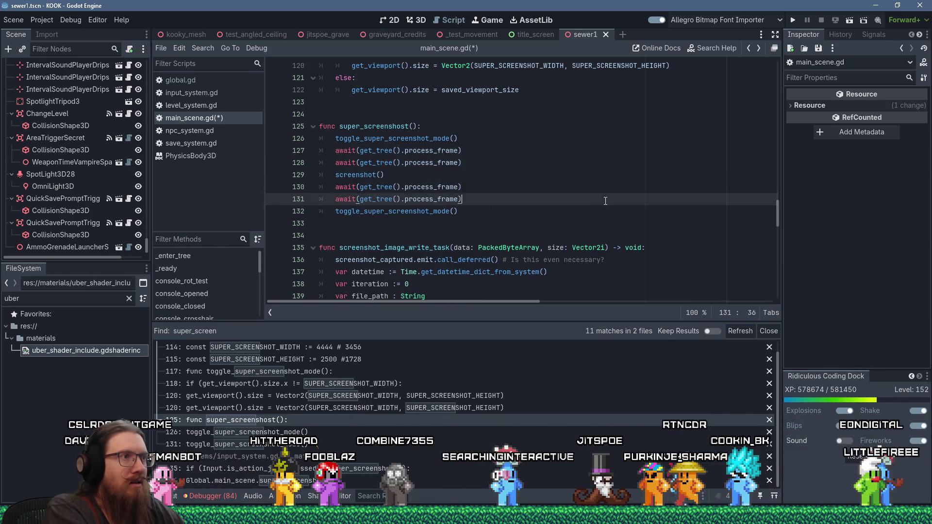
pyautogui.press('Up')
pyautogui.press('Up')
pyautogui.press('Up')
pyautogui.press('Return')
pyautogui.hotkey('ctrl', 'v')
pyautogui.hotkey('ctrl', 's')
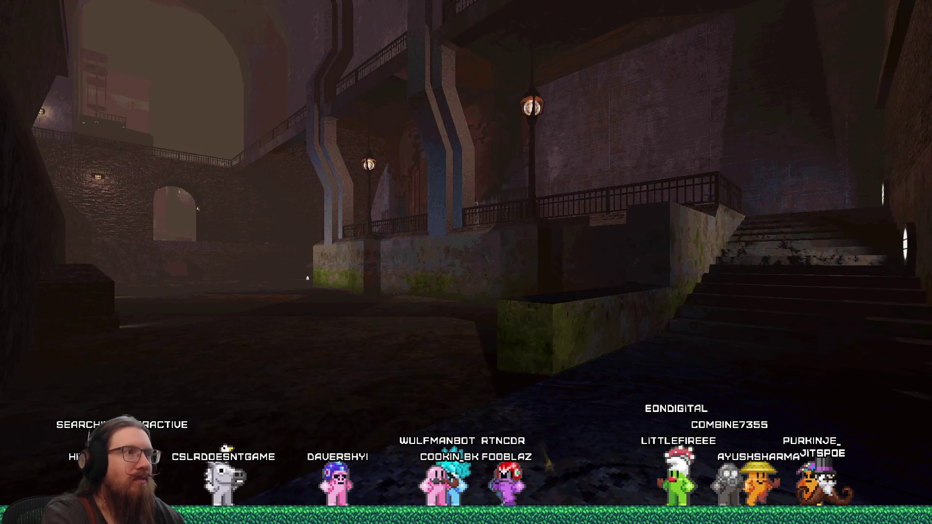
# Step: Quit the game from the console and view the newest sewer screenshot (010851) at actual size
pyautogui.press('`')
pyautogui.press('Return')
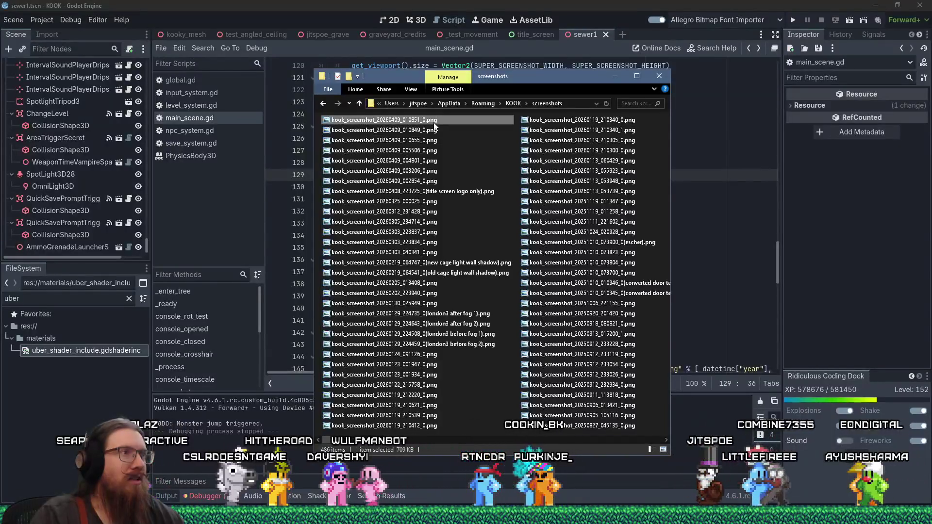
pyautogui.doubleClick(434, 126)
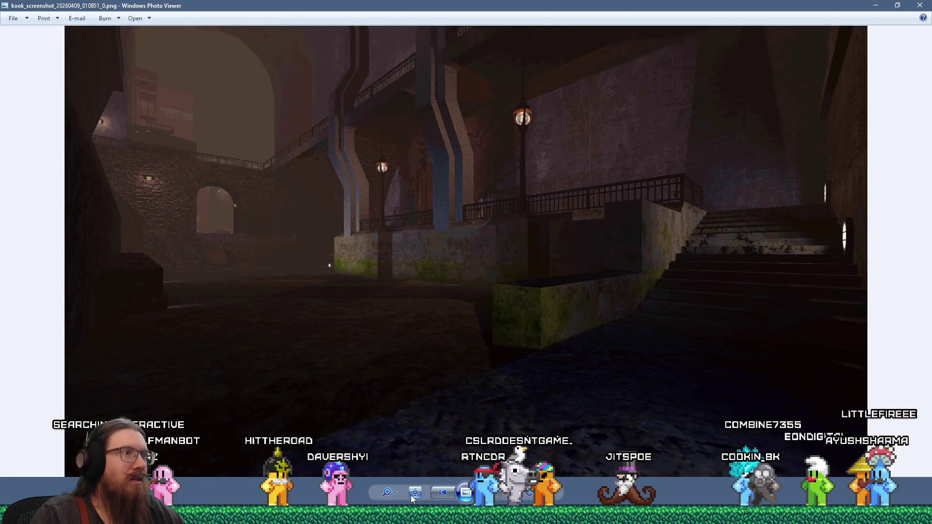
pyautogui.click(411, 496)
pyautogui.click(410, 495)
pyautogui.click(410, 495)
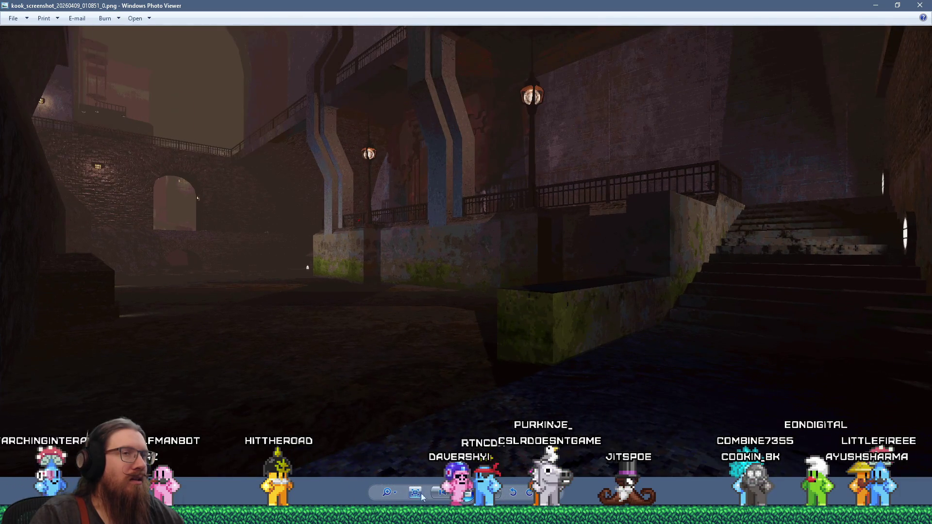
pyautogui.click(920, 6)
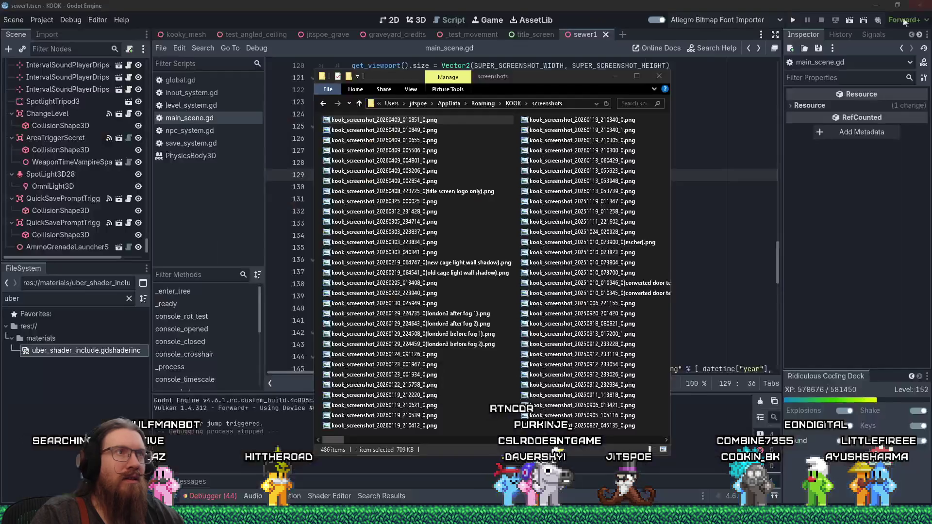
# Step: Check the second newest sewer screenshot (010849) at actual size, then return to Godot
pyautogui.doubleClick(417, 131)
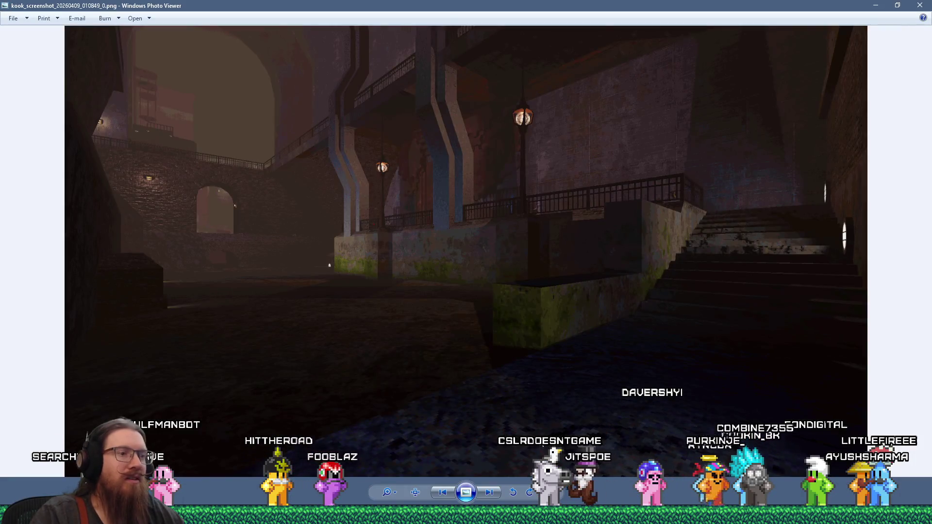
pyautogui.click(415, 492)
pyautogui.click(921, 6)
pyautogui.keyDown('ctrl'); pyautogui.click(419, 122); pyautogui.keyUp('ctrl')
pyautogui.click(469, 15)
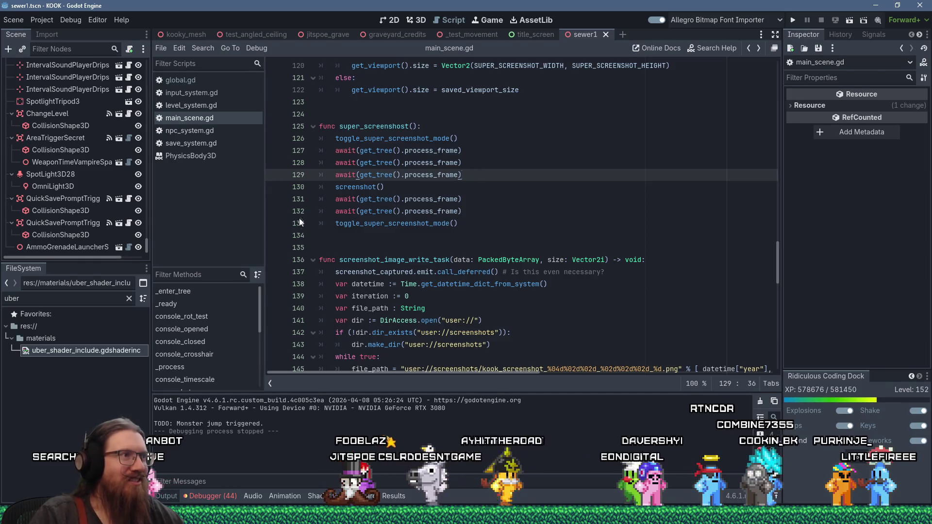
# Step: Go to the screenshot() definition and select the root texture grab and data extraction lines
pyautogui.click(429, 138)
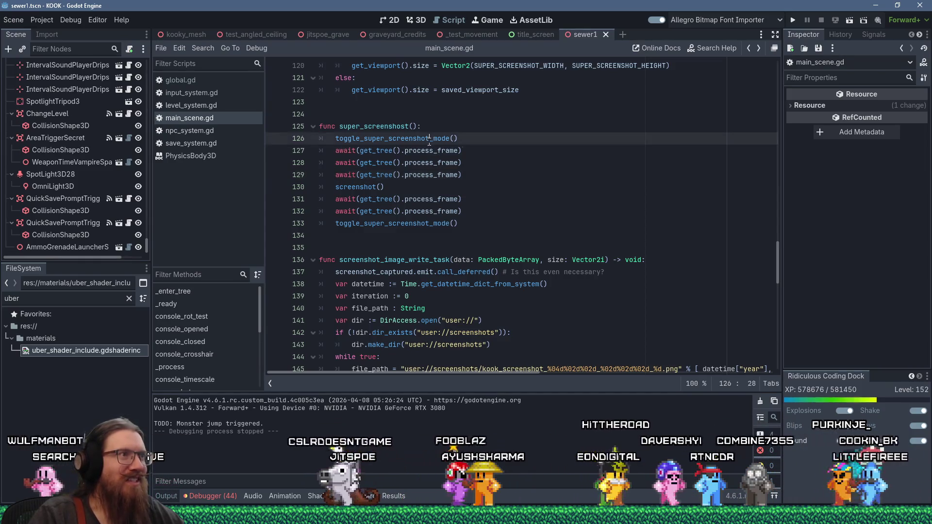
pyautogui.keyDown('ctrl'); pyautogui.click(372, 187); pyautogui.keyUp('ctrl')
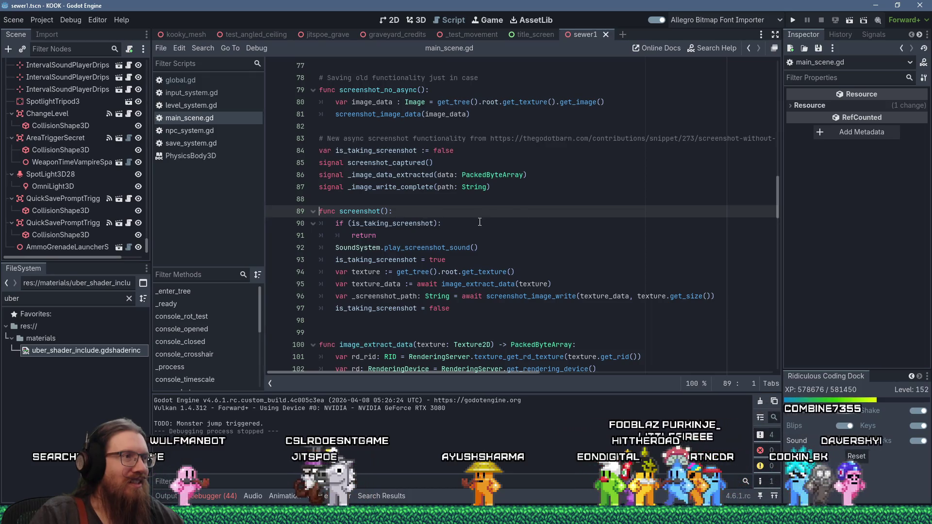
pyautogui.click(429, 249)
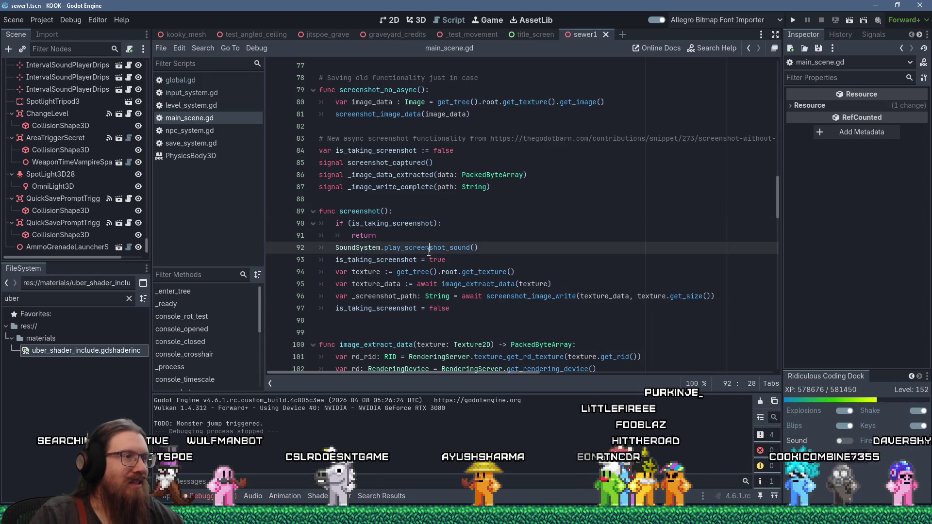
pyautogui.click(379, 261)
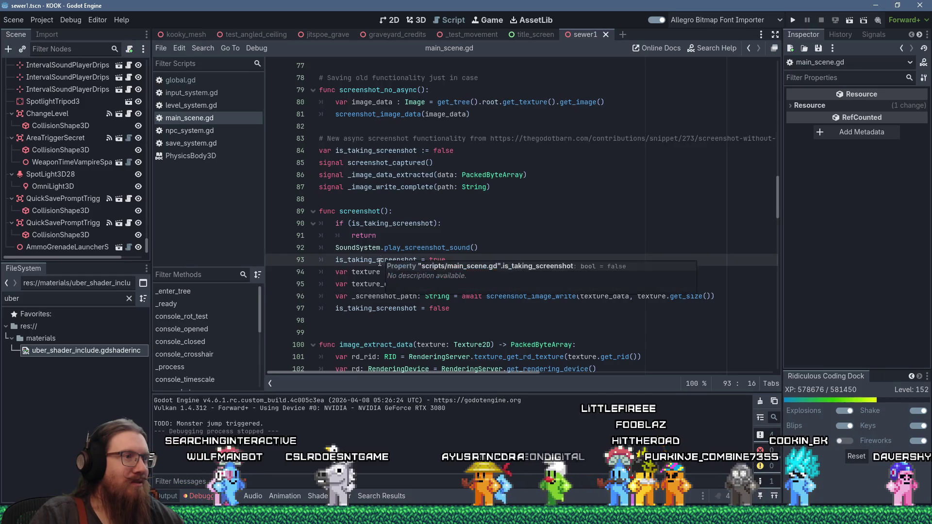
pyautogui.click(335, 271)
pyautogui.moveTo(335, 271); pyautogui.dragTo(548, 274)
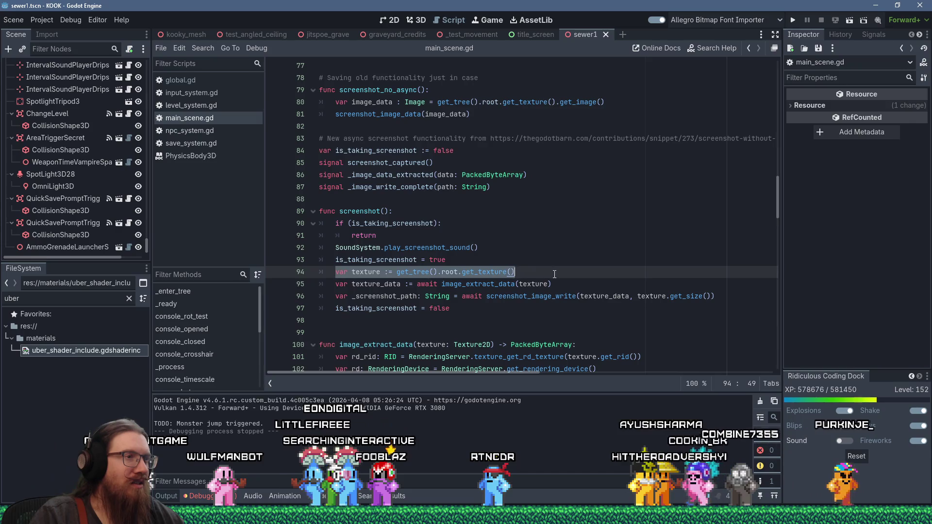
pyautogui.keyDown('shift'); pyautogui.click(573, 281); pyautogui.keyUp('shift')
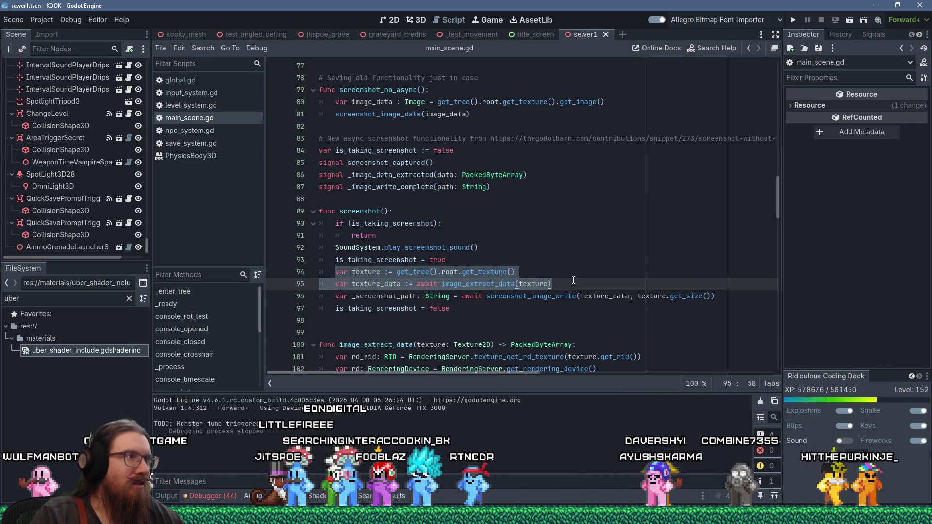
pyautogui.press('Right')
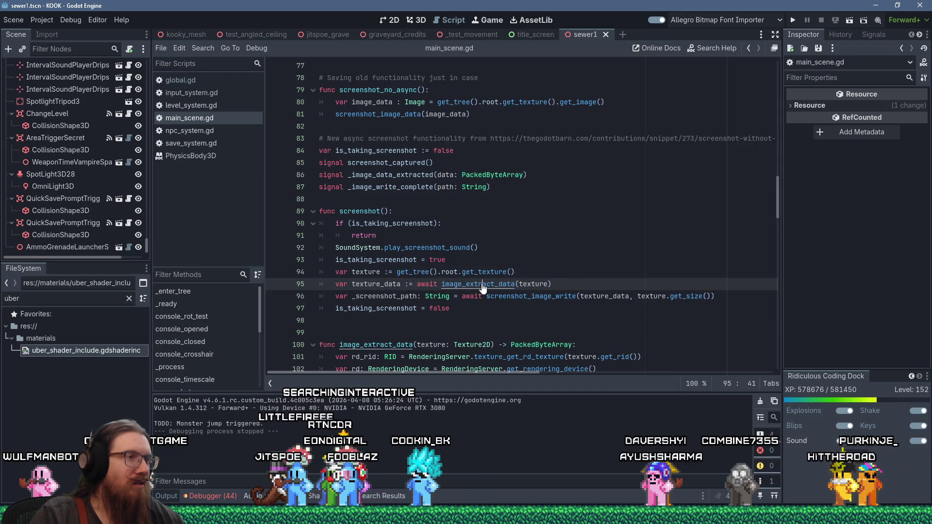
# Step: Look up the image_extract_data definition, then copy the is_taking_screenshot variable name
pyautogui.keyDown('ctrl'); pyautogui.click(483, 285); pyautogui.keyUp('ctrl')
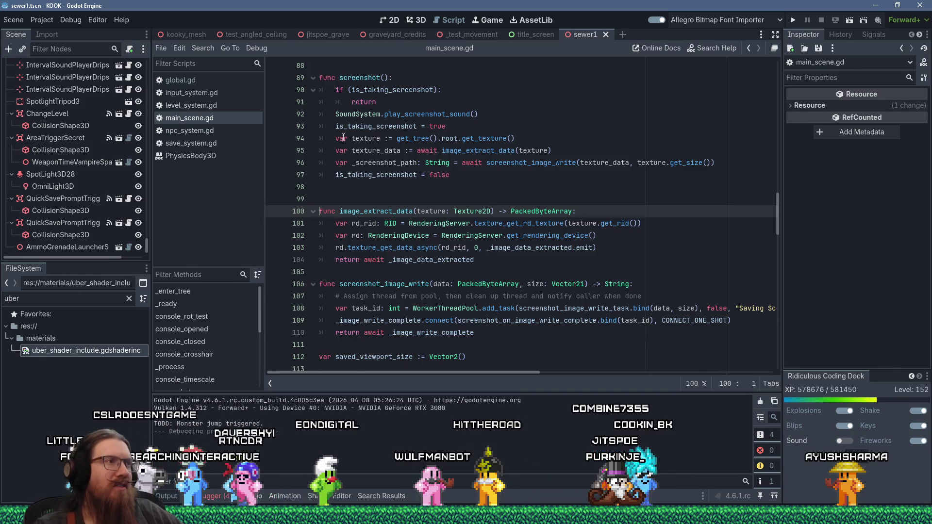
pyautogui.moveTo(353, 139); pyautogui.dragTo(409, 139)
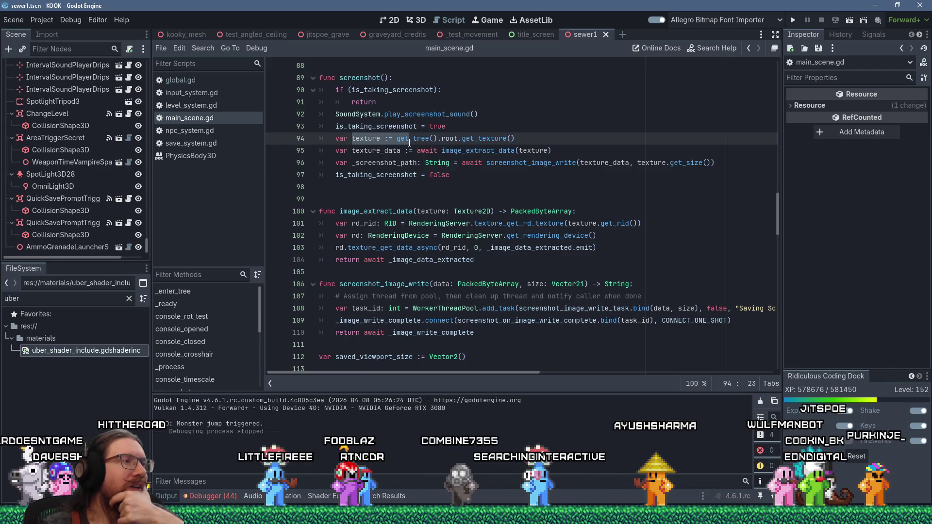
pyautogui.moveTo(410, 143)
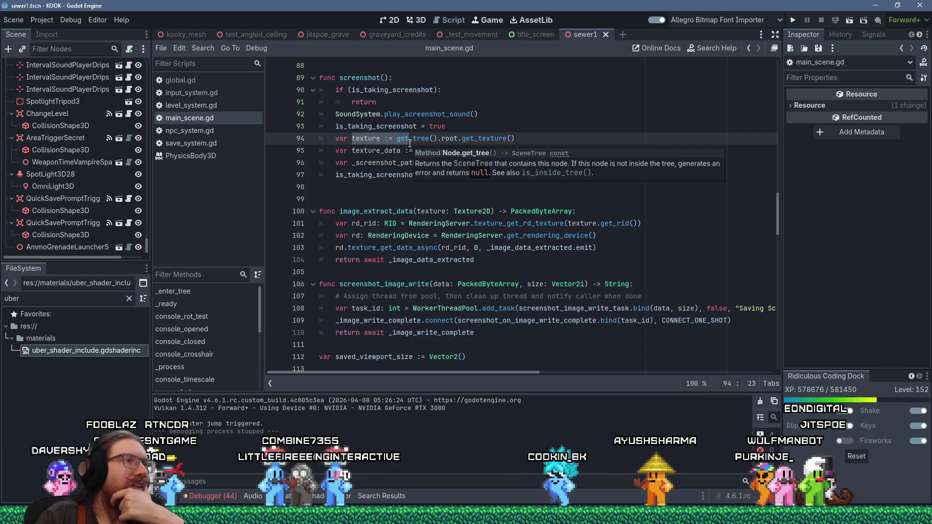
pyautogui.click(364, 175)
pyautogui.rightClick(363, 175)
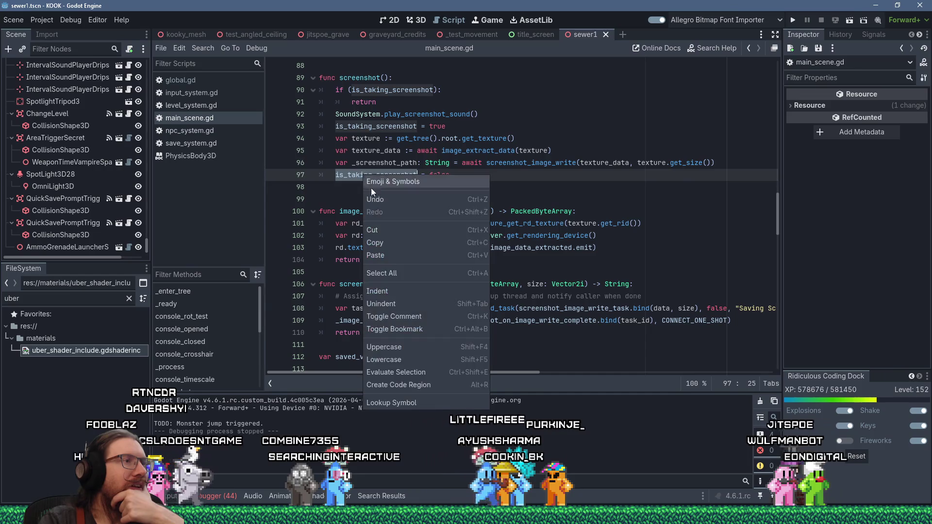
pyautogui.click(395, 247)
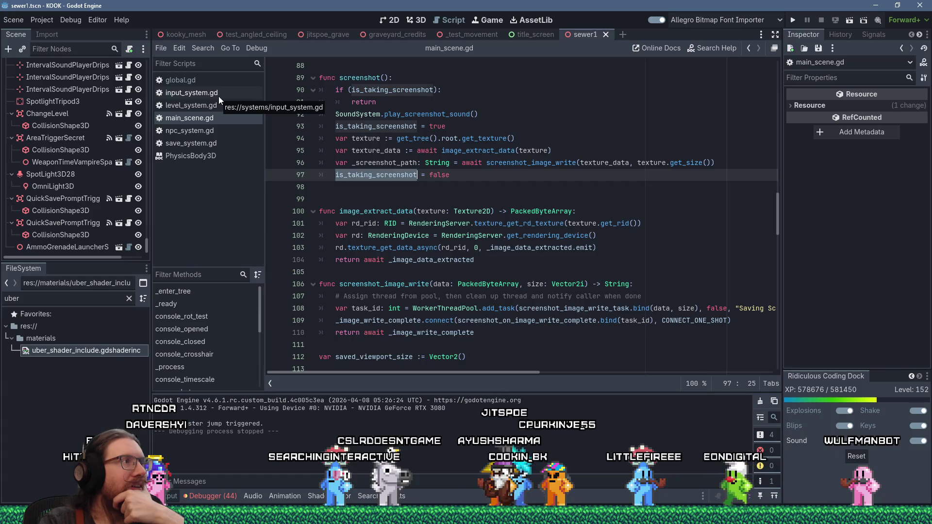
pyautogui.click(581, 198)
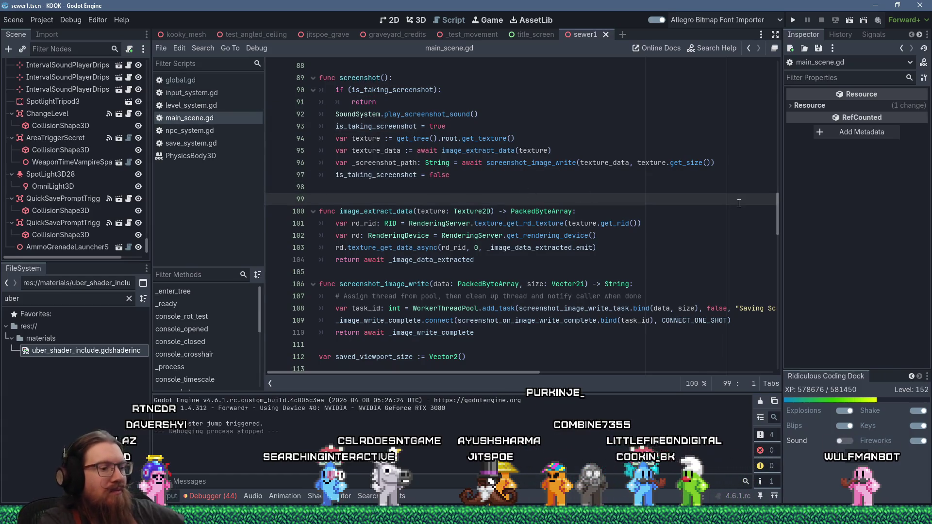
pyautogui.press('Down')
pyautogui.scroll(4, 739, 203)
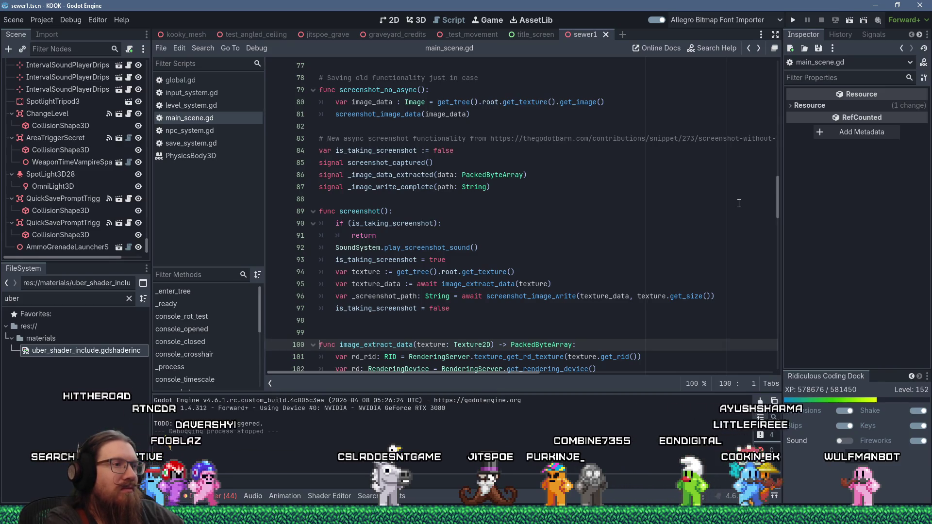
# Step: After screenshot() in super_screenshot, add a while (is_taking_screenshot): loop around the await line
pyautogui.hotkey('alt', 'Left')
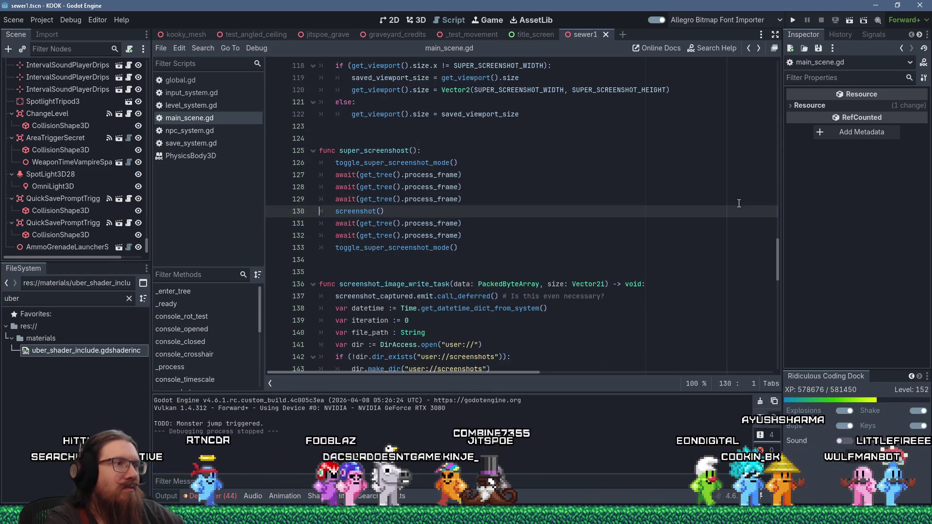
pyautogui.press('End')
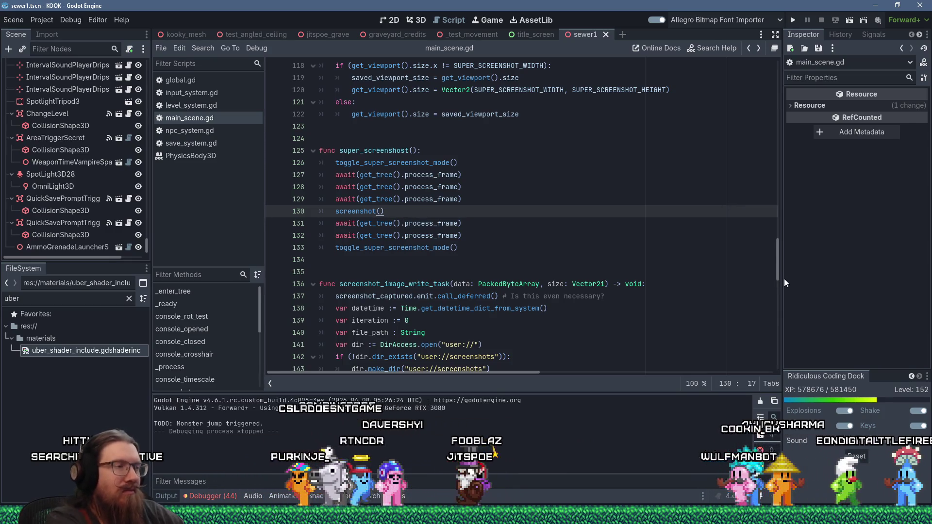
pyautogui.press('Return')
pyautogui.write('whaile (')
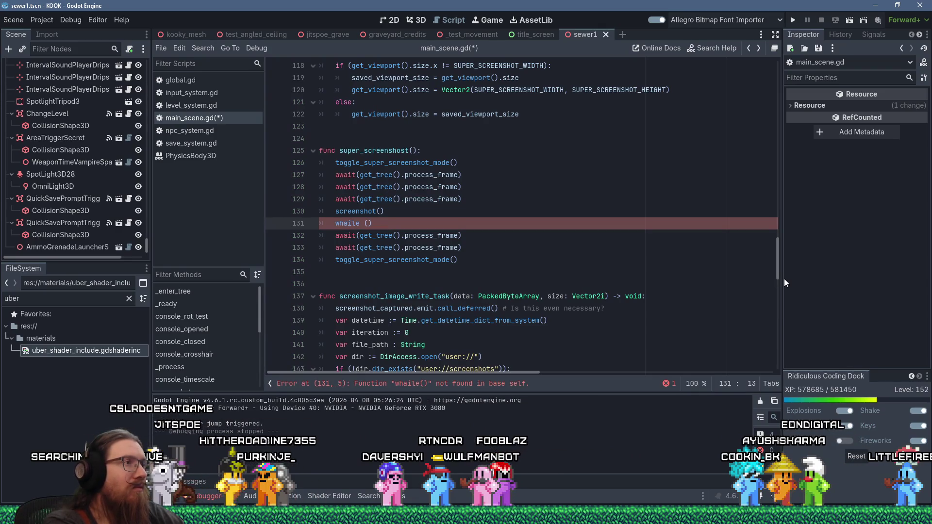
pyautogui.write('is_taking_screenshot')
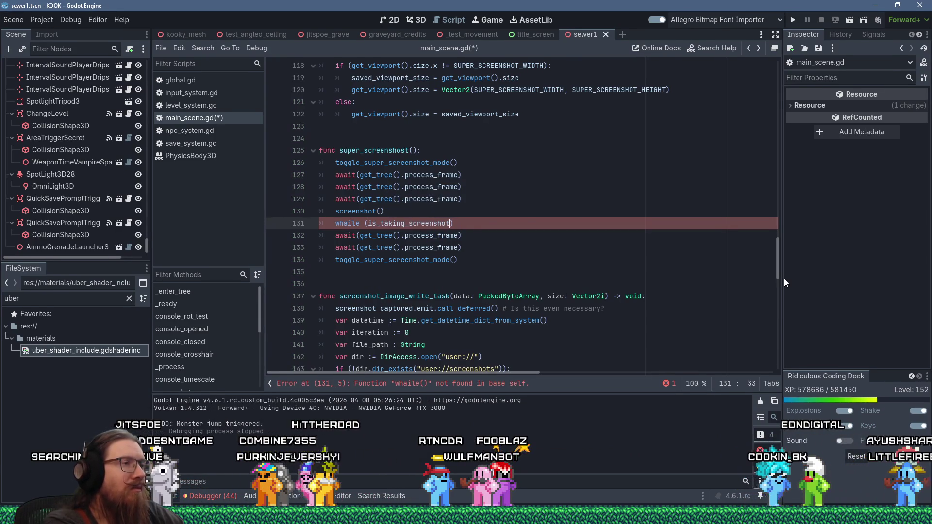
pyautogui.write(':')
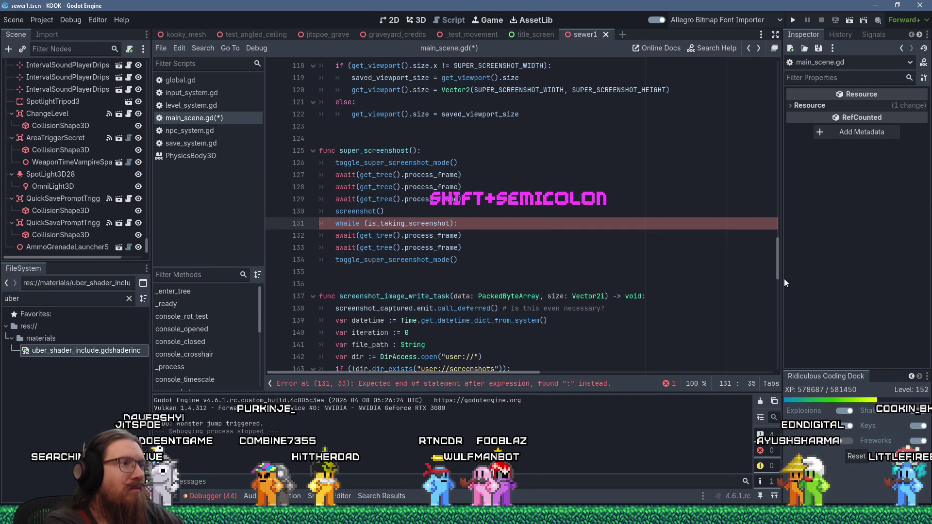
pyautogui.press('Down')
pyautogui.press('Home')
pyautogui.press('Tab')
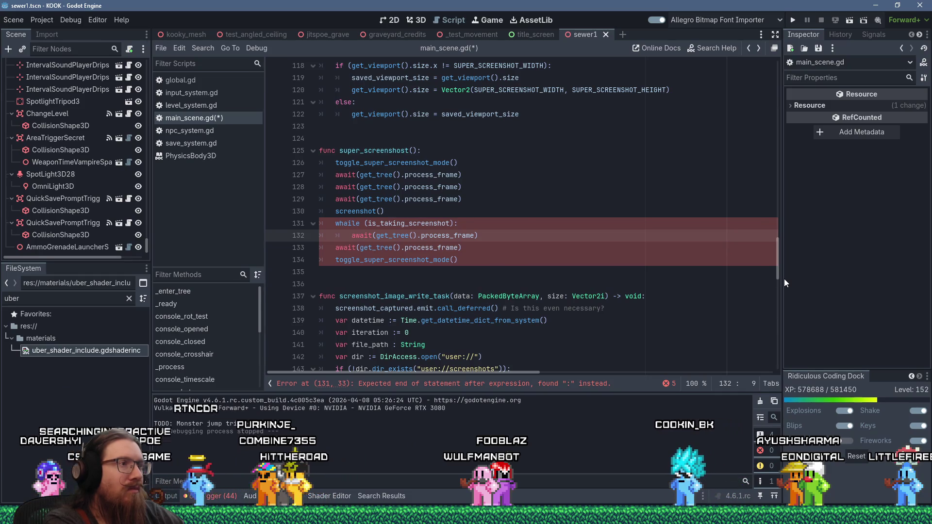
# Step: Delete the leftover await line, correct 'whaile' to 'while', and run the project
pyautogui.press('Down')
pyautogui.press('End')
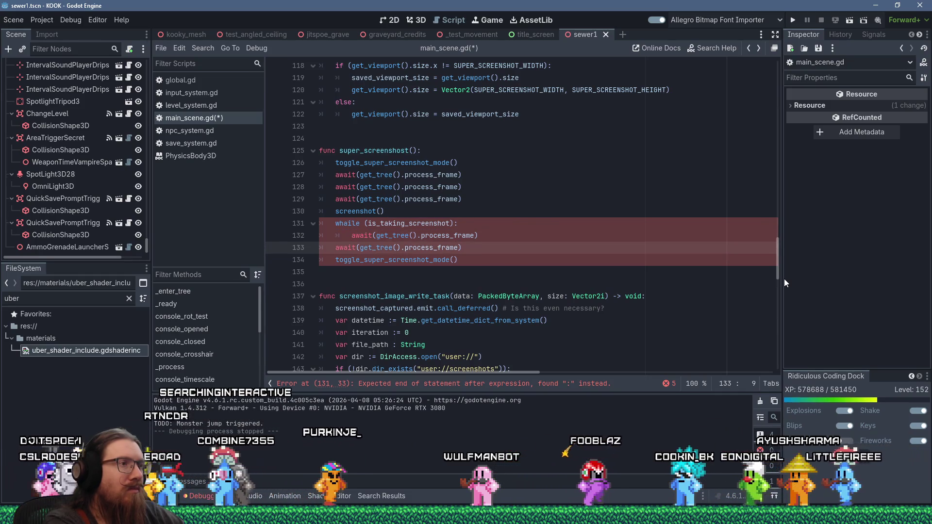
pyautogui.hotkey('shift', 'Home')
pyautogui.hotkey('shift', 'Home')
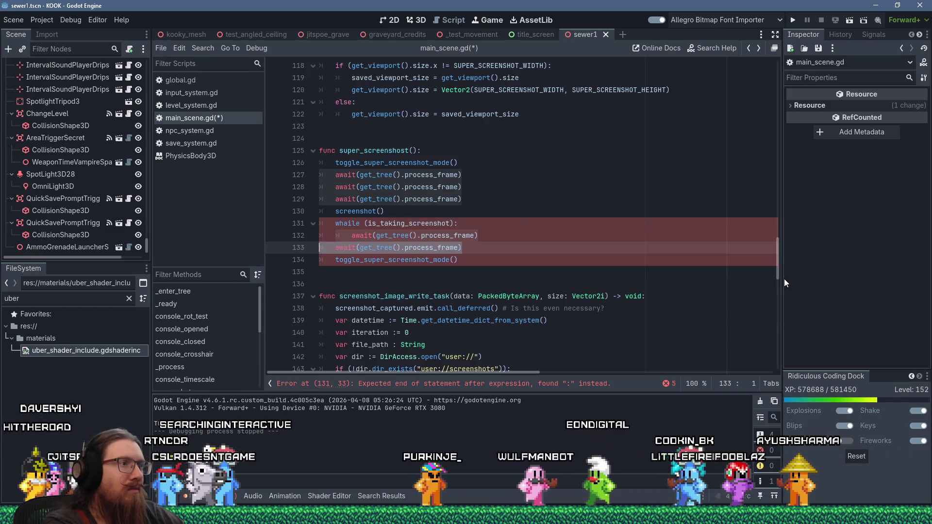
pyautogui.press('BackSpace')
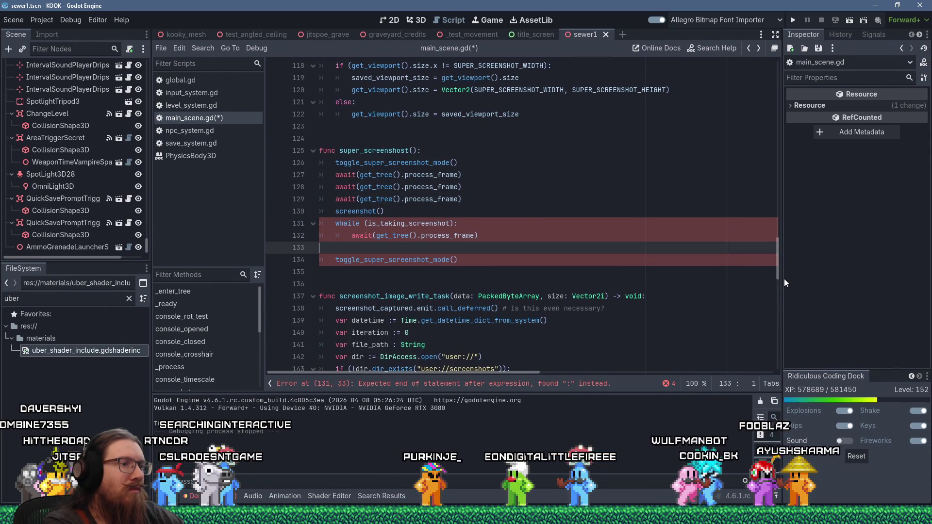
pyautogui.press('Up')
pyautogui.press('Up')
pyautogui.press('Home')
pyautogui.press('Right')
pyautogui.press('Right')
pyautogui.press('Delete')
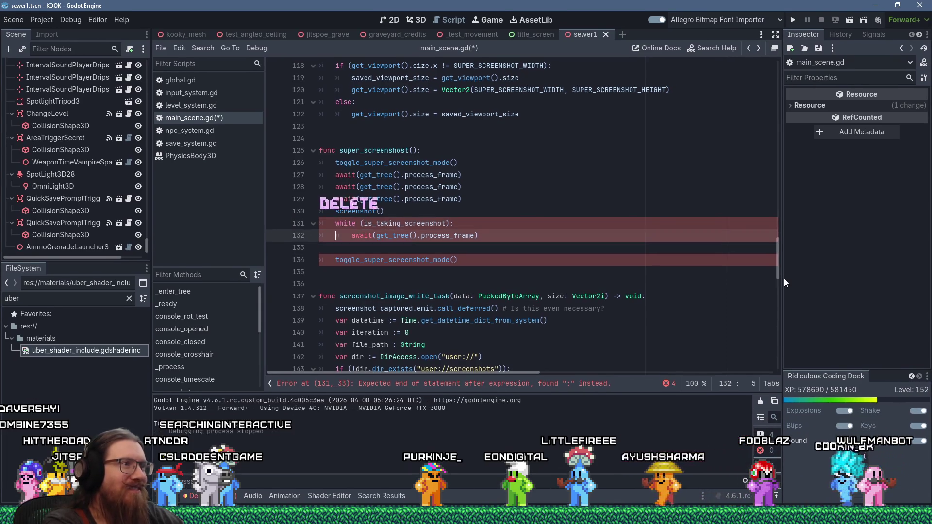
pyautogui.press('Down')
pyautogui.press('Down')
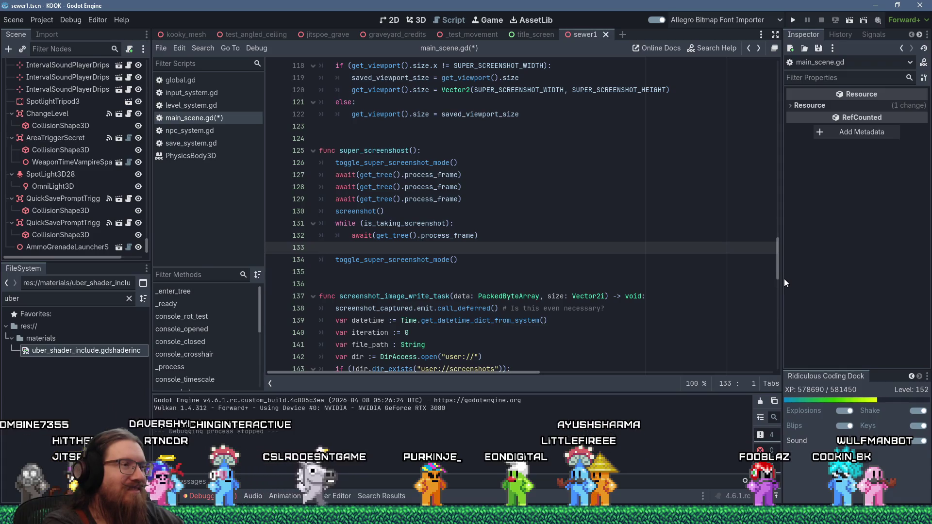
pyautogui.press('BackSpace')
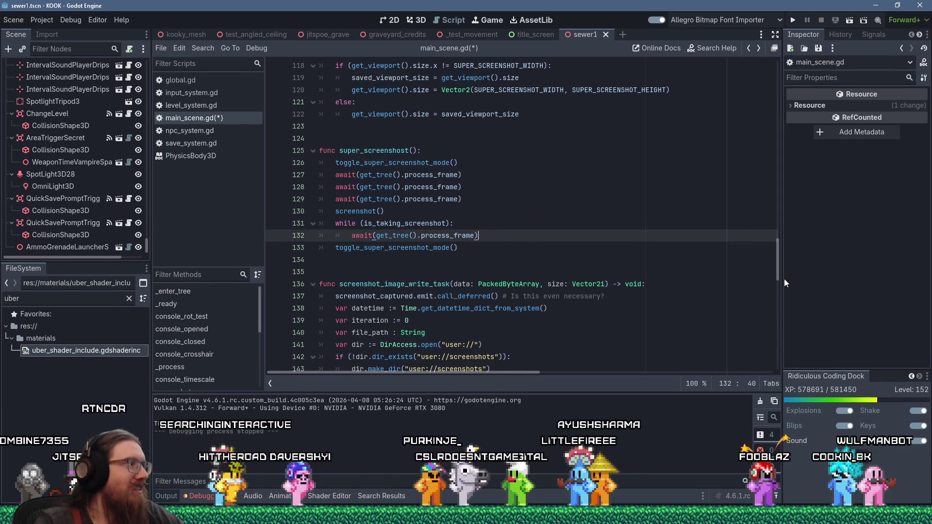
pyautogui.click(792, 19)
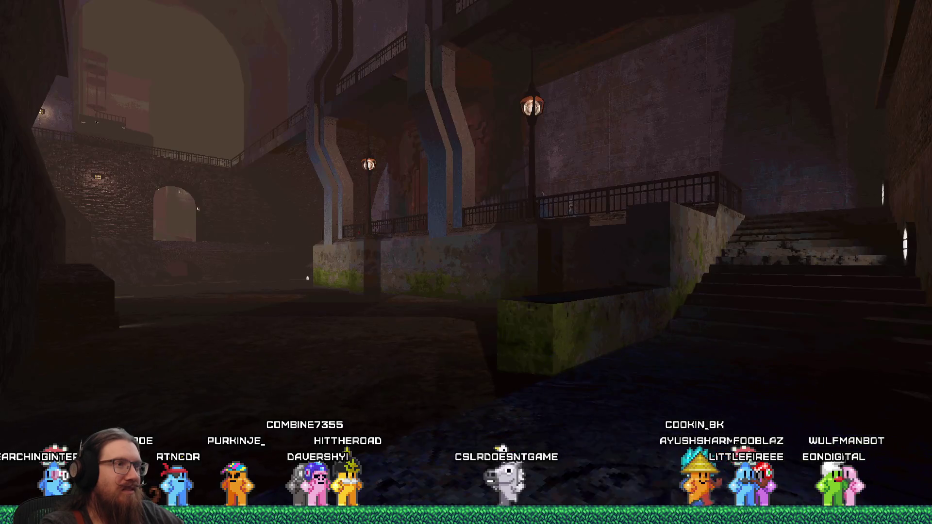
# Step: Exit KOOK by entering 'quit' in the development console
pyautogui.press('`')
pyautogui.write('quit')
pyautogui.press('Return')
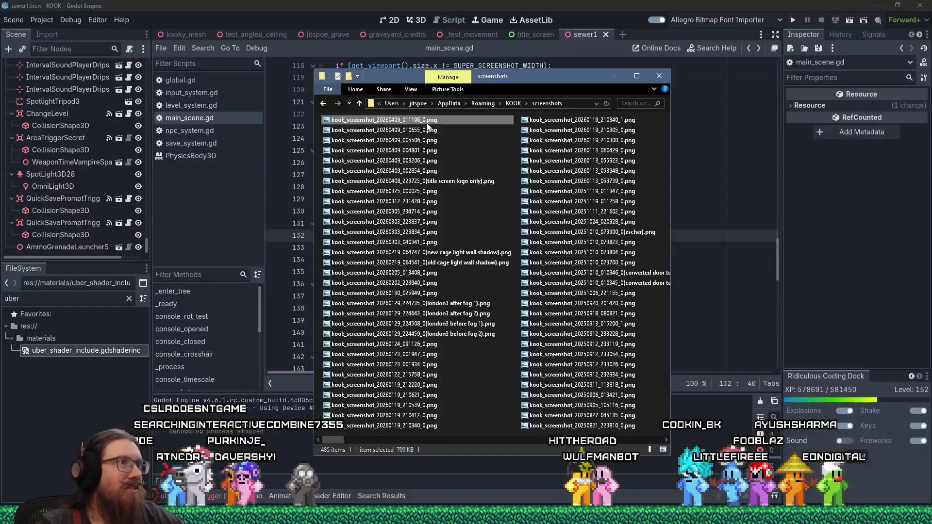
# Step: View kook_screenshot_20260409_011106_0.png at actual and fitted size, then return to toggle_super_screenshot_mode in Godot
pyautogui.doubleClick(428, 124)
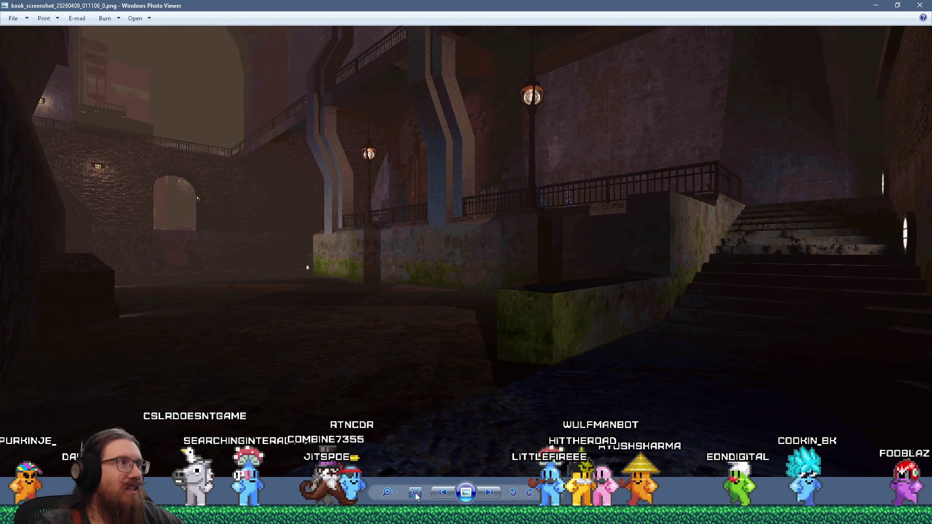
pyautogui.click(415, 493)
pyautogui.click(415, 493)
pyautogui.click(415, 494)
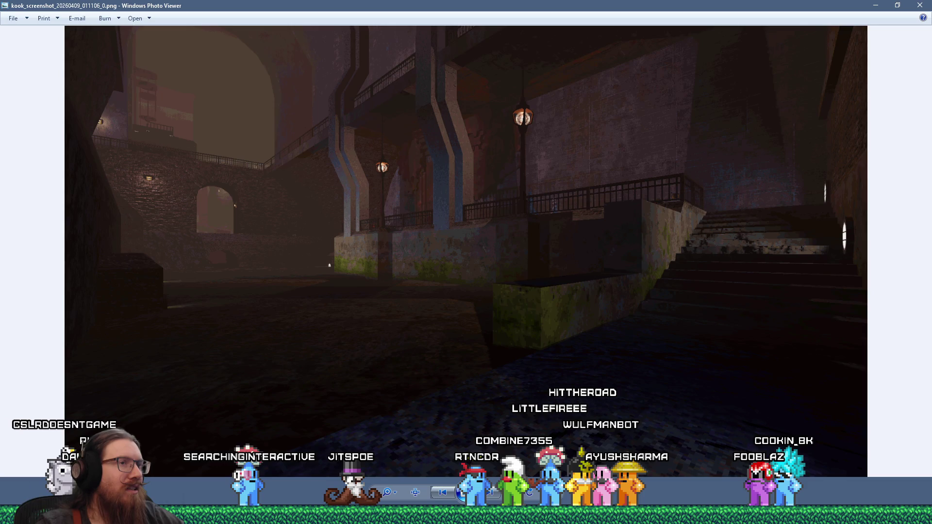
pyautogui.press('Escape')
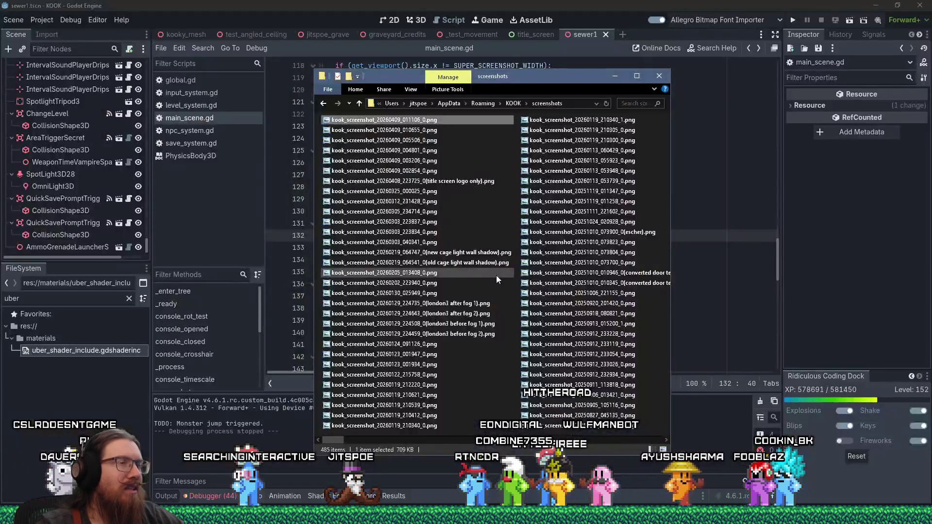
pyautogui.hotkey('alt', 'Tab')
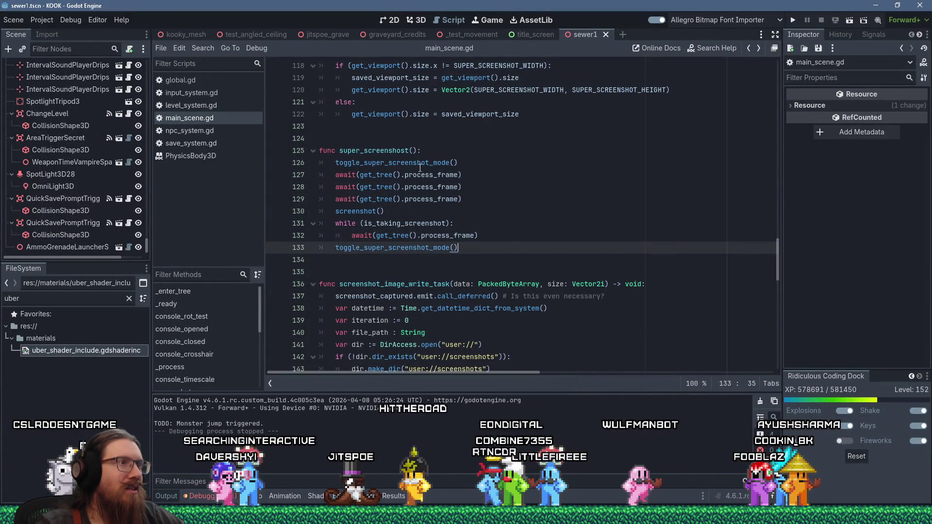
pyautogui.keyDown('ctrl'); pyautogui.click(442, 165); pyautogui.keyUp('ctrl')
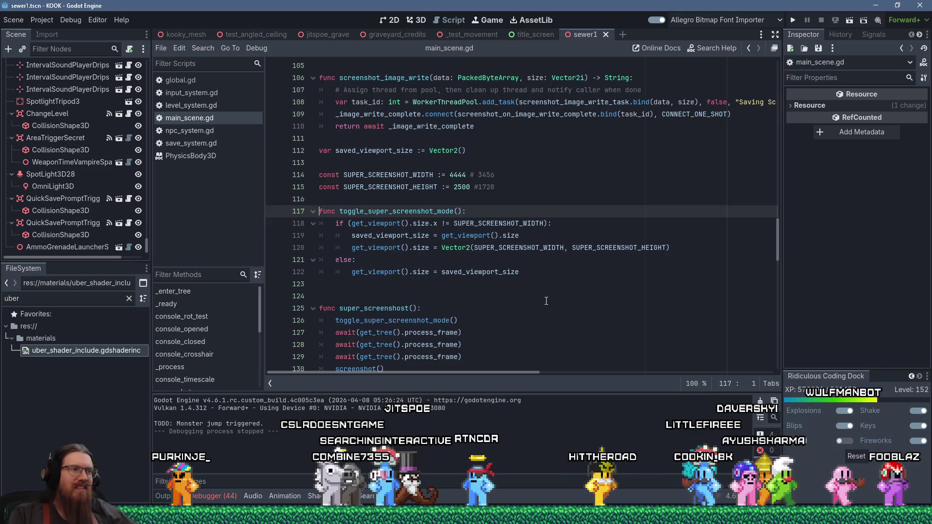
pyautogui.scroll(-6, 491, 136)
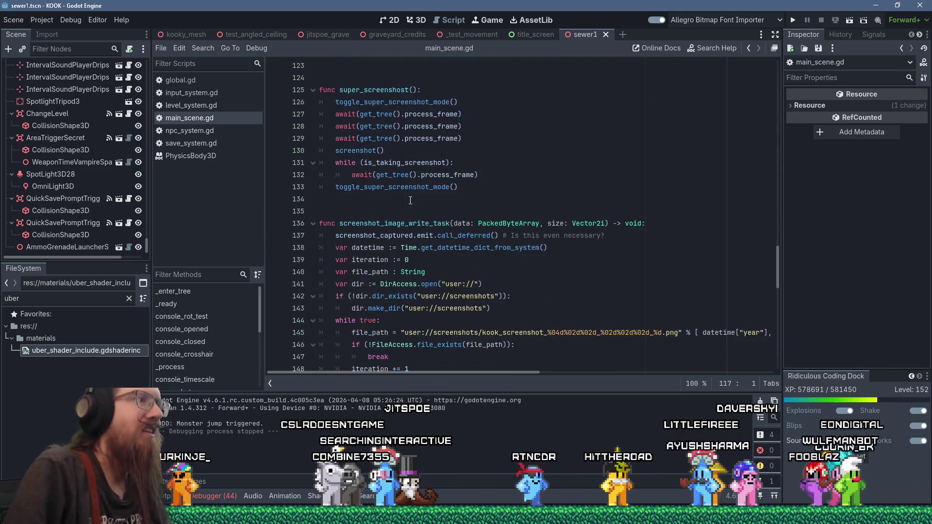
pyautogui.click(336, 164)
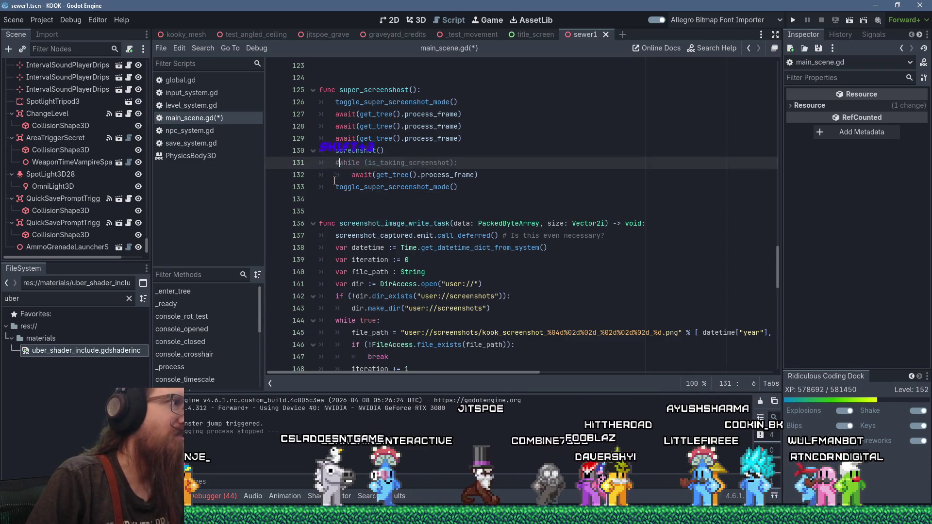
# Step: Comment out the while loop and final toggle_super_screenshot_mode() call with #, then run the game
pyautogui.keyDown('shift'); pyautogui.click(336, 187); pyautogui.keyUp('shift')
pyautogui.hotkey('shift', '3')
pyautogui.write('#')
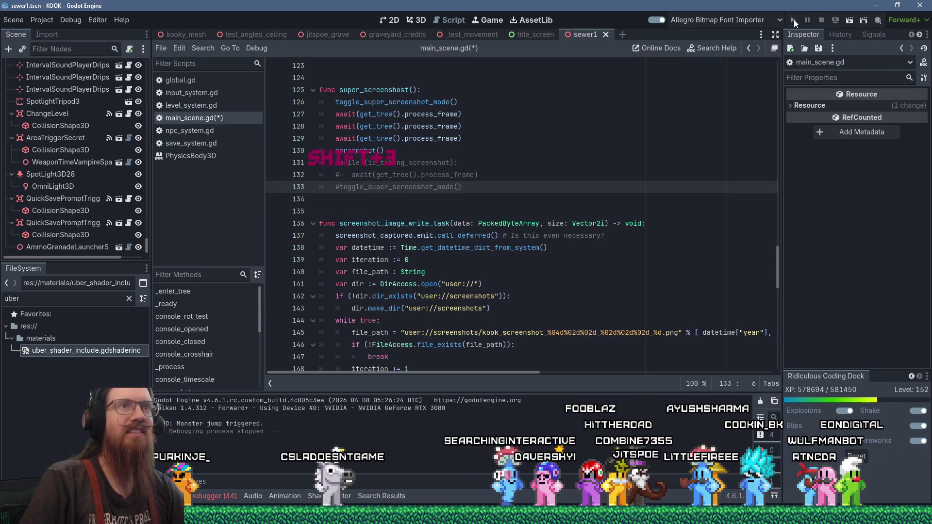
pyautogui.click(795, 19)
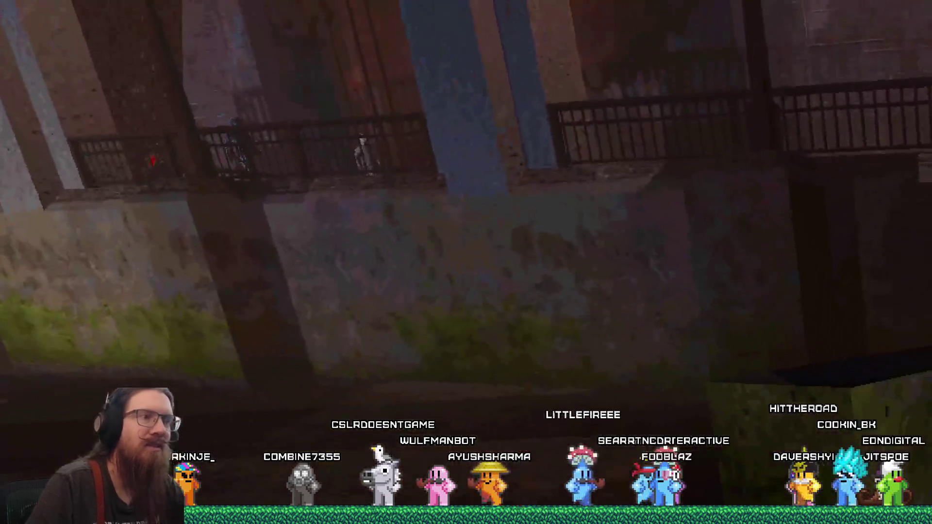
# Step: Enter 'notarget' in the F12 console, quit, and open kook_screenshot_20260409_011245_0.png
pyautogui.press('F12')
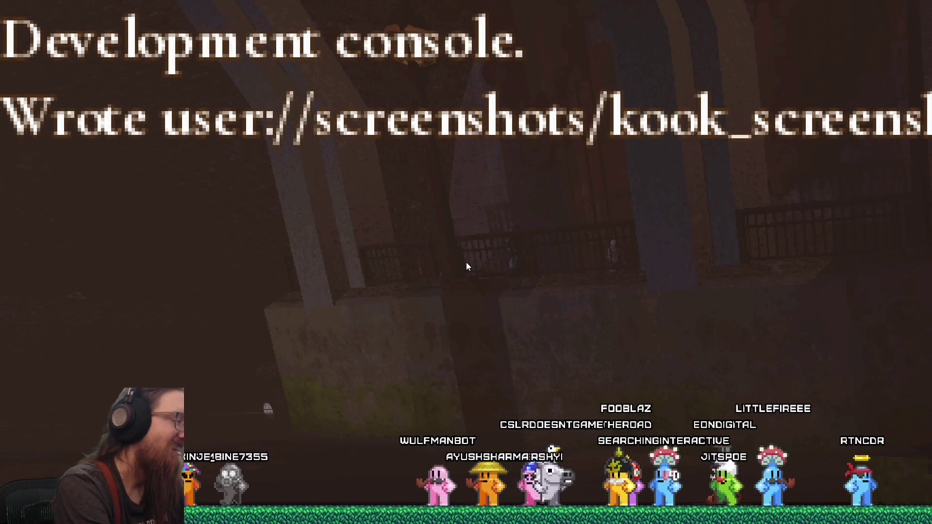
pyautogui.write('notarget')
pyautogui.press('Return')
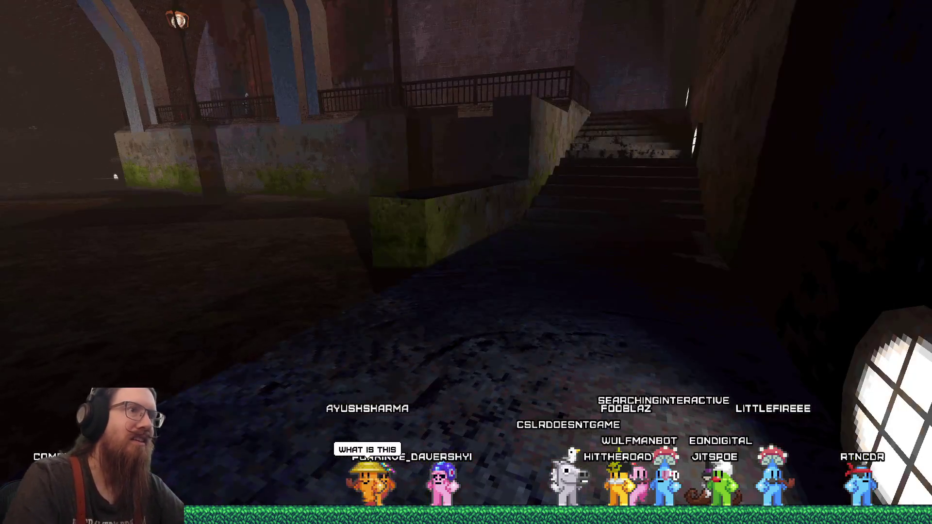
pyautogui.press('F12')
pyautogui.write('qu')
pyautogui.press('Return')
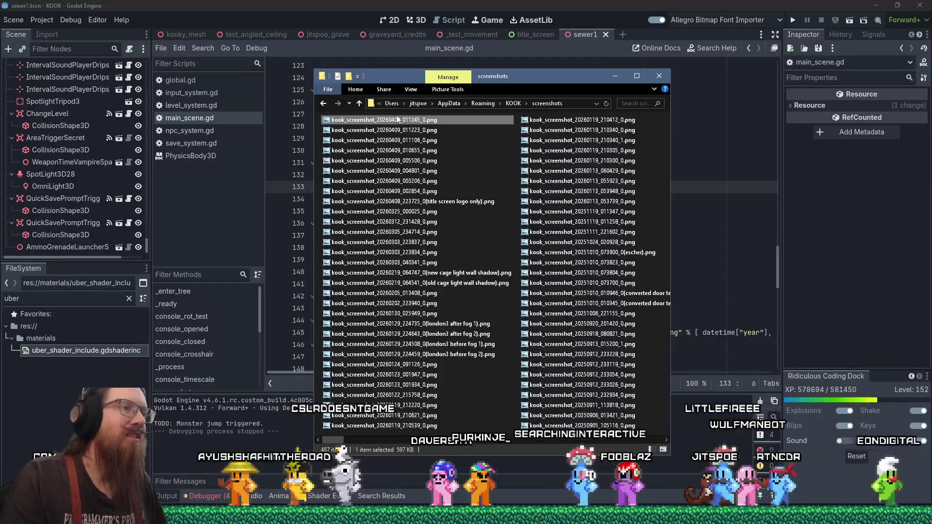
pyautogui.doubleClick(397, 116)
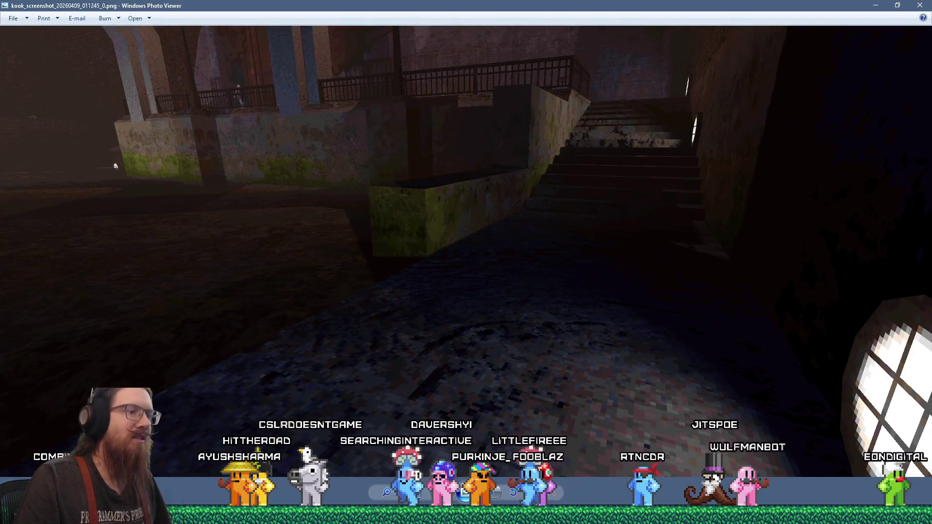
# Step: Compare the 011245 screenshot with the previous 011223 one at fit and actual size, then close the viewer
pyautogui.click(414, 493)
pyautogui.press('Left')
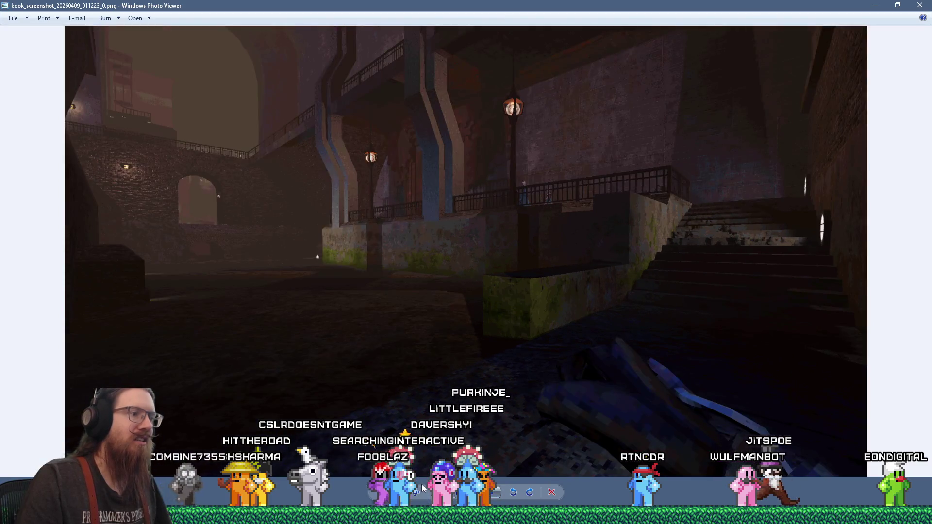
pyautogui.click(415, 494)
pyautogui.click(415, 494)
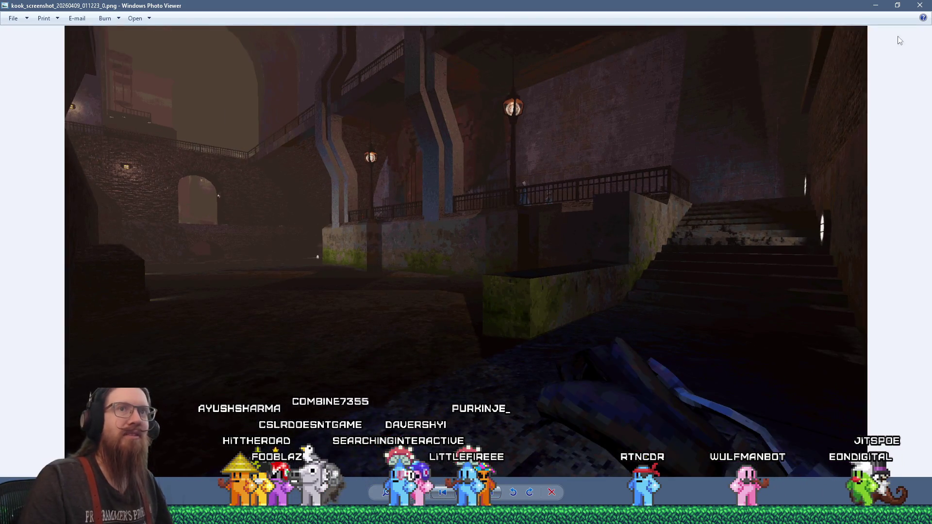
pyautogui.hotkey('alt', 'F4')
pyautogui.hotkey('alt', 'F4')
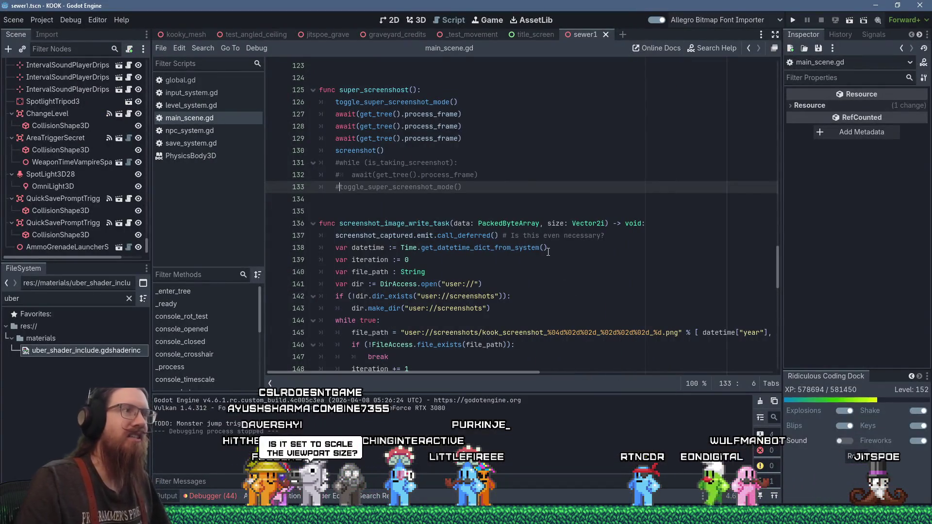
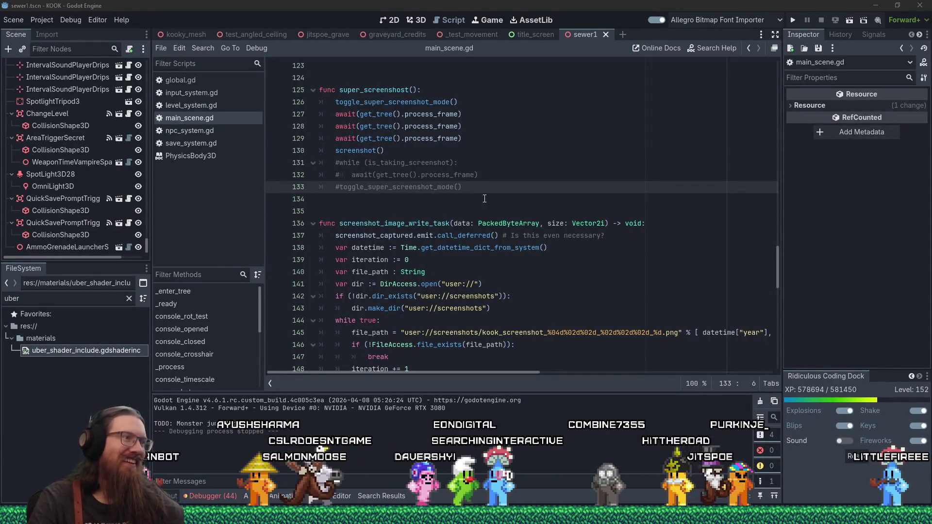
# Step: Go to toggle_super_screenshot_mode in main_scene.gd and search the help for 'viewport'
pyautogui.click(428, 199)
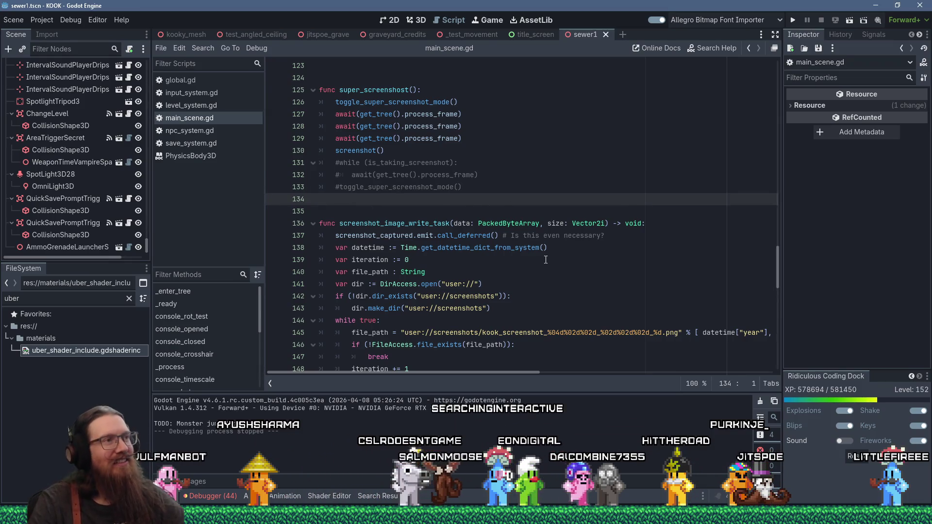
pyautogui.keyDown('ctrl'); pyautogui.click(425, 105); pyautogui.keyUp('ctrl')
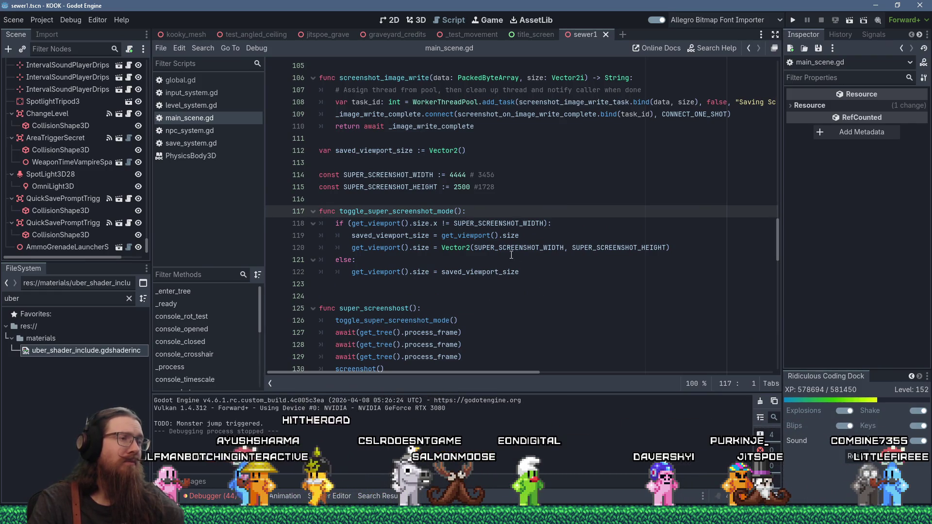
pyautogui.click(516, 236)
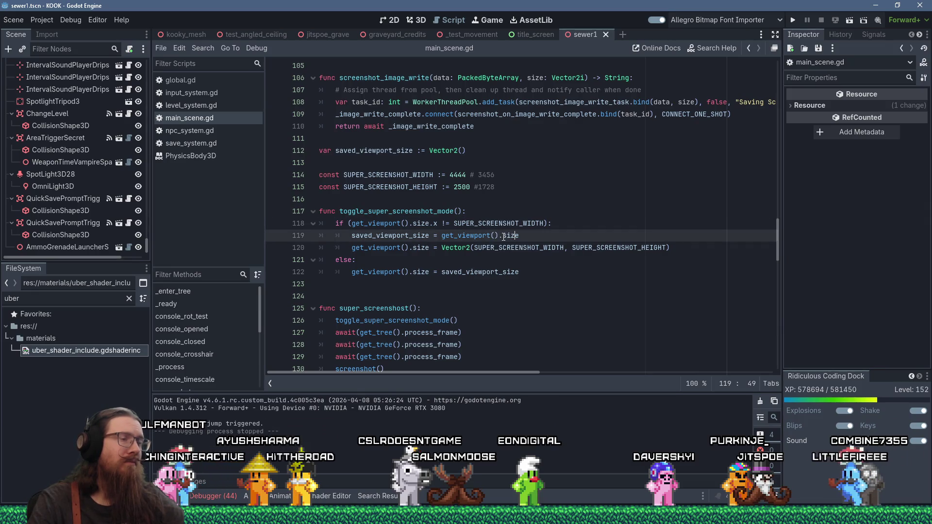
pyautogui.click(479, 237)
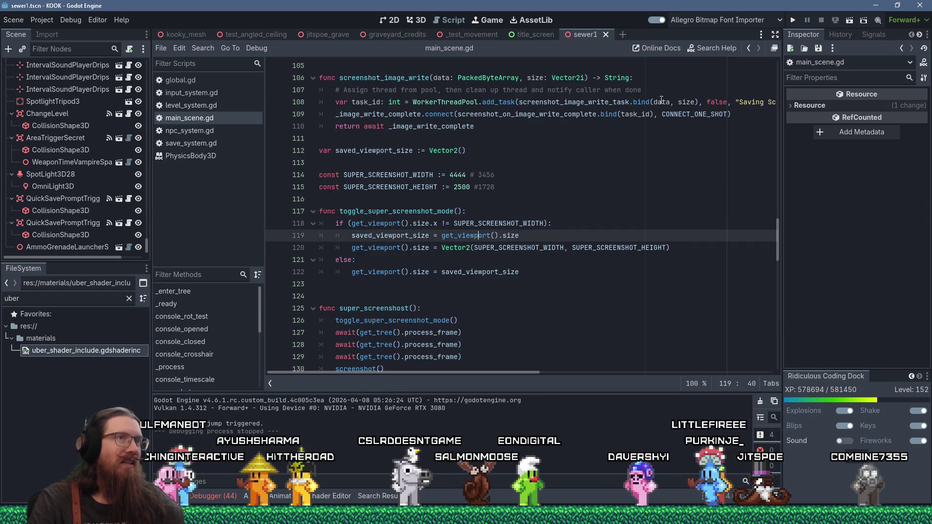
pyautogui.click(714, 48)
pyautogui.write('viewport')
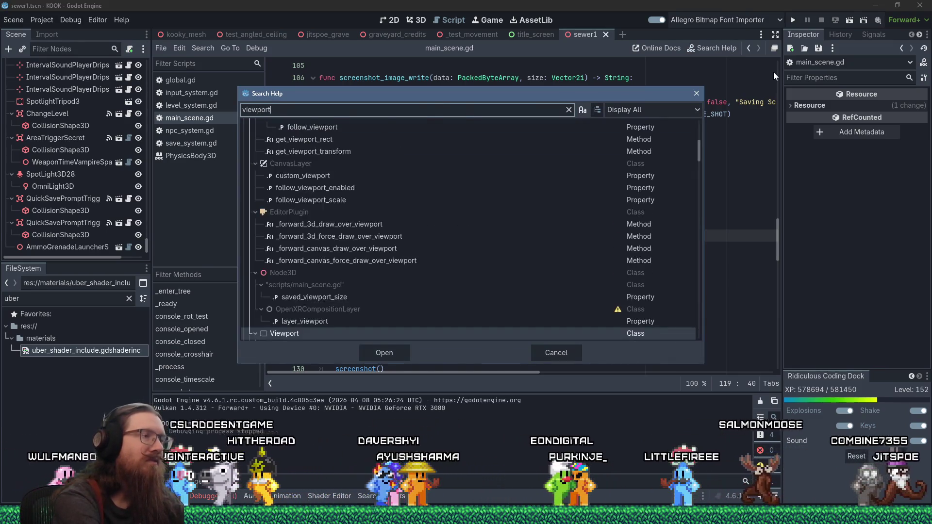
# Step: Open the Viewport class reference and search the page for 'size'
pyautogui.press('Return')
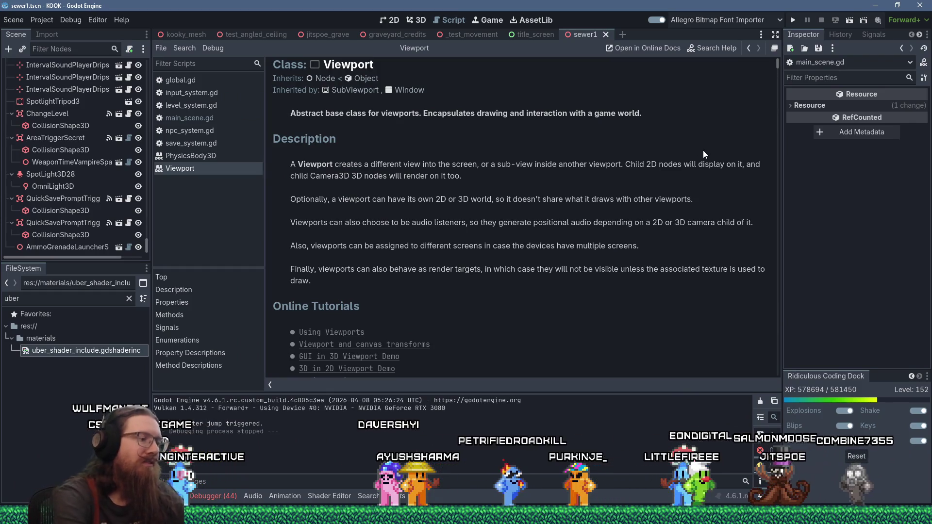
pyautogui.hotkey('ctrl', 'f')
pyautogui.write('size')
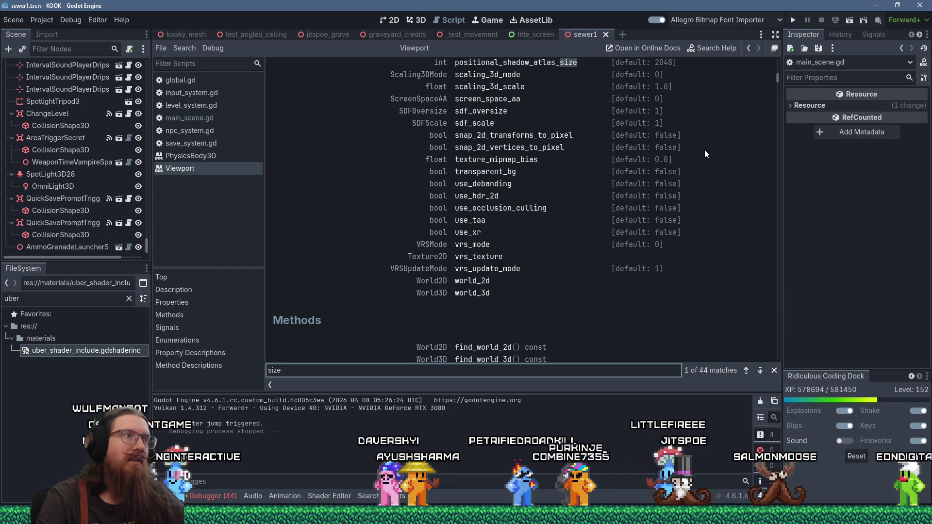
pyautogui.scroll(2, 703, 150)
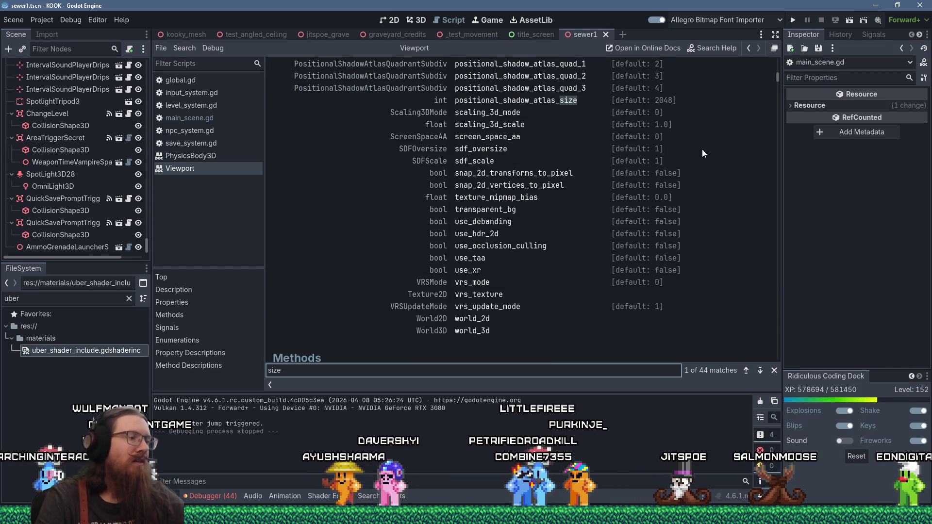
# Step: Step through the 'size' matches in the Viewport documentation
pyautogui.press('Return')
pyautogui.scroll(2, 702, 153)
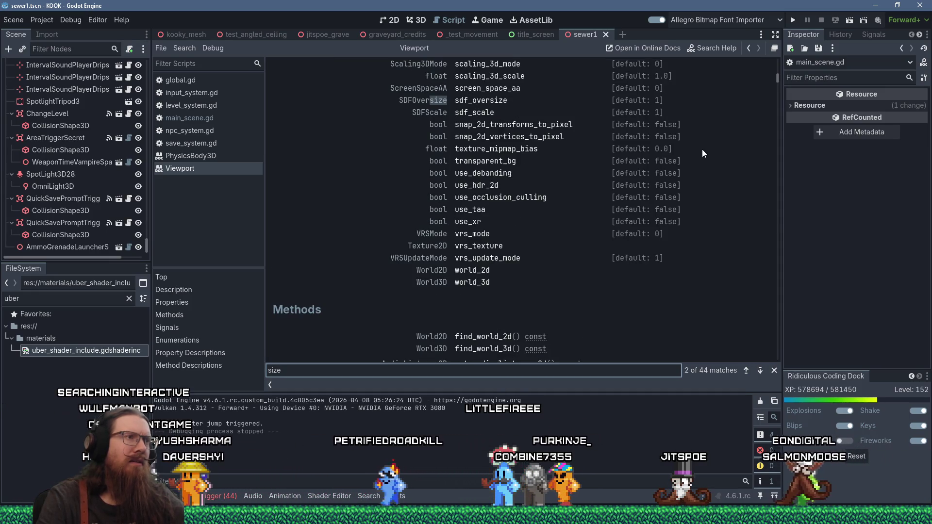
pyautogui.press('Return')
pyautogui.press('Return')
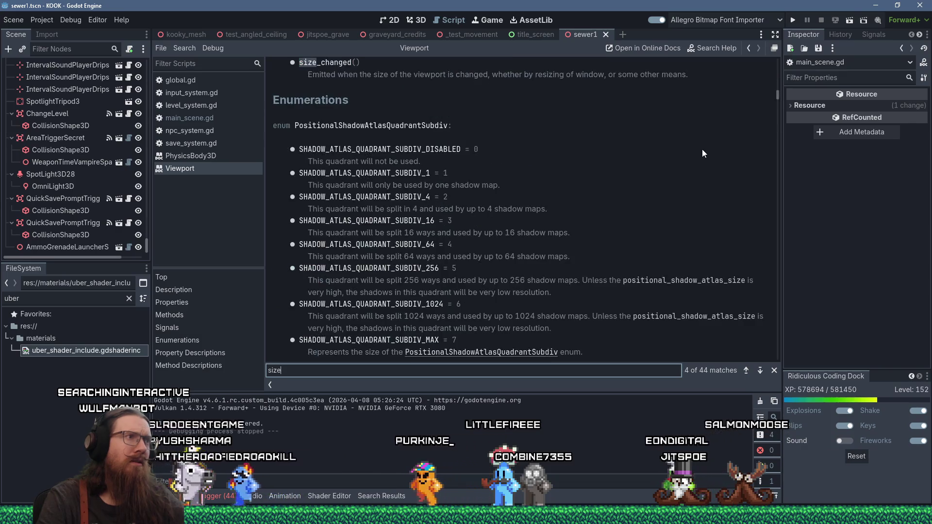
pyautogui.press('Return')
pyautogui.press('Return')
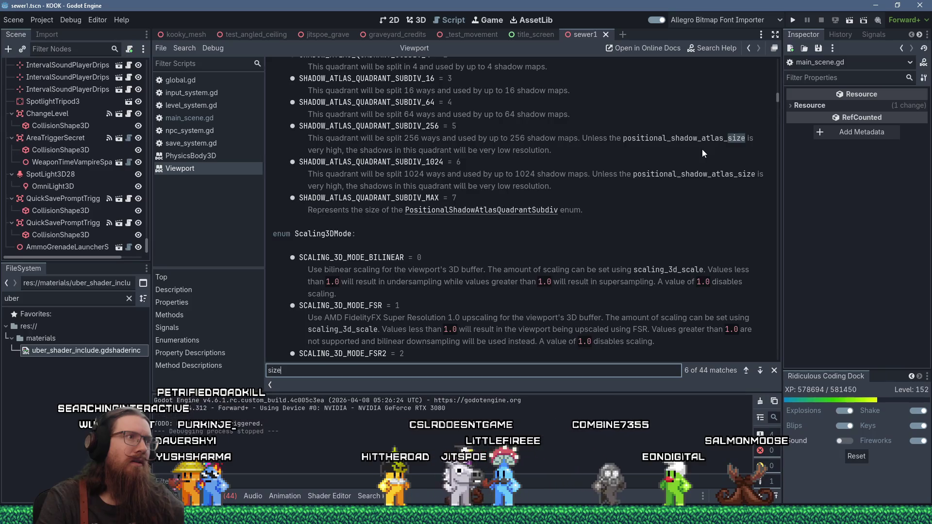
pyautogui.press('Return')
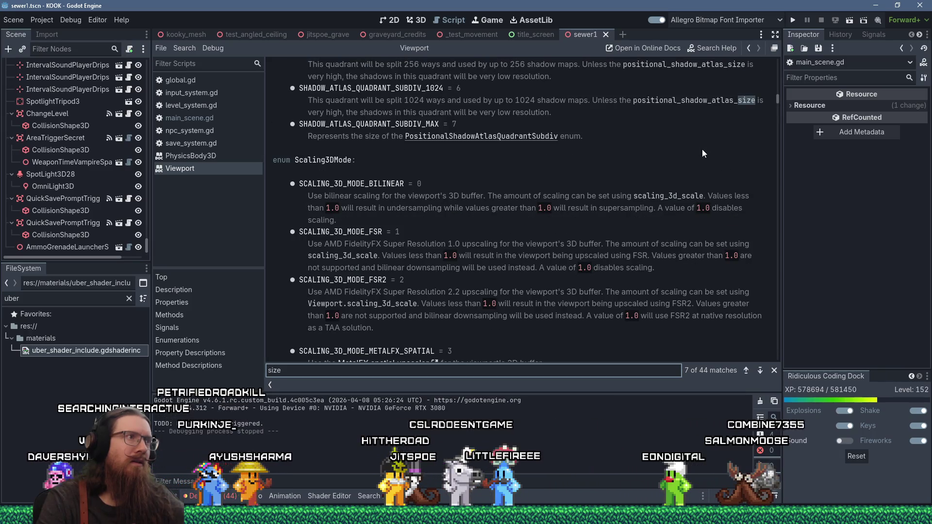
pyautogui.press('Return')
pyautogui.press('Return')
pyautogui.press('Return')
pyautogui.press('Return')
pyautogui.press('Return')
pyautogui.press('Return')
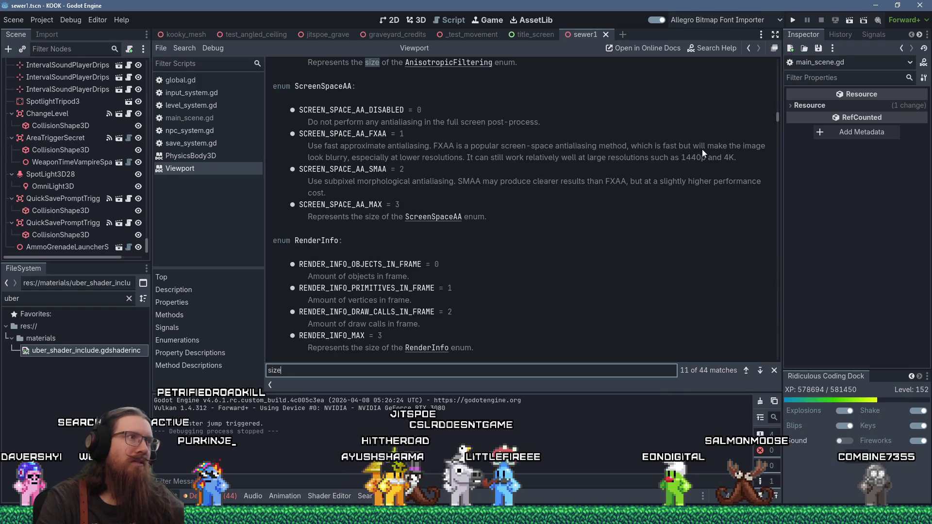
pyautogui.press('Return')
pyautogui.press('Return')
pyautogui.press('Return')
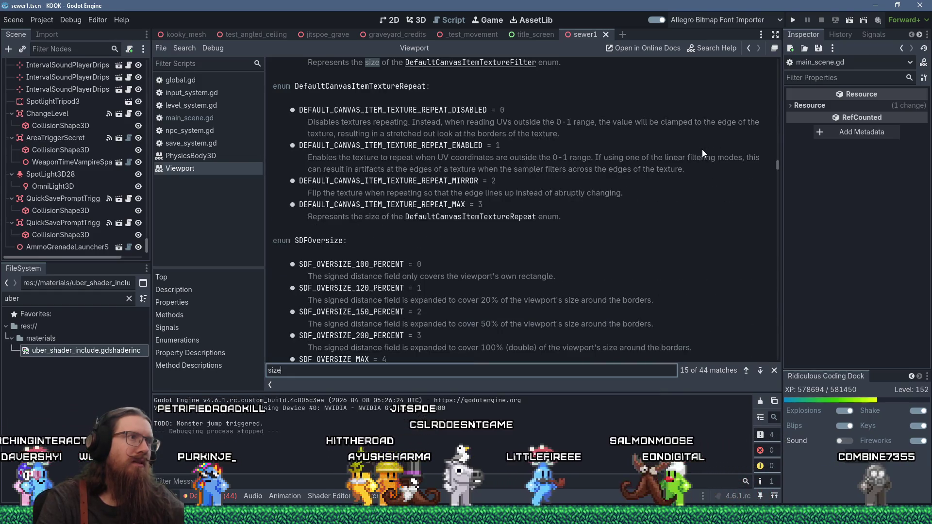
pyautogui.press('Return')
pyautogui.press('Return')
pyautogui.press('Return')
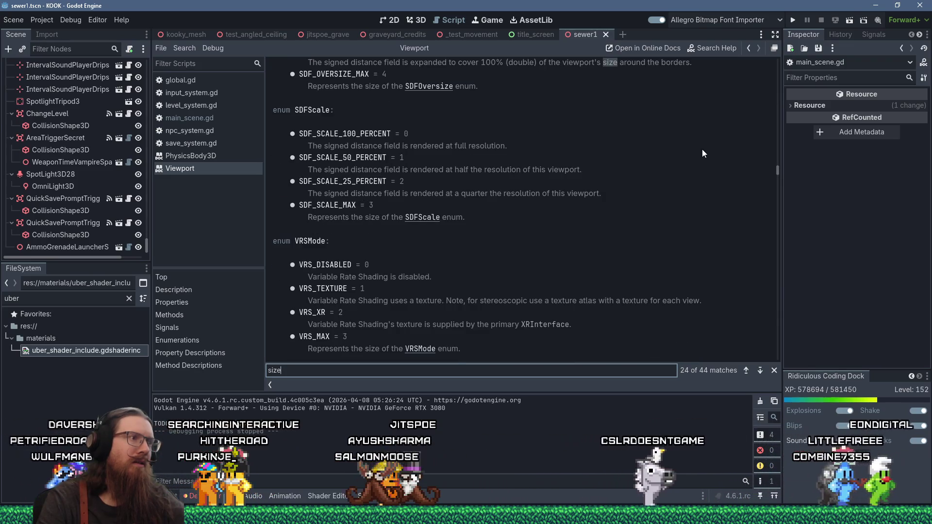
pyautogui.press('Return')
pyautogui.press('Return')
pyautogui.press('Return')
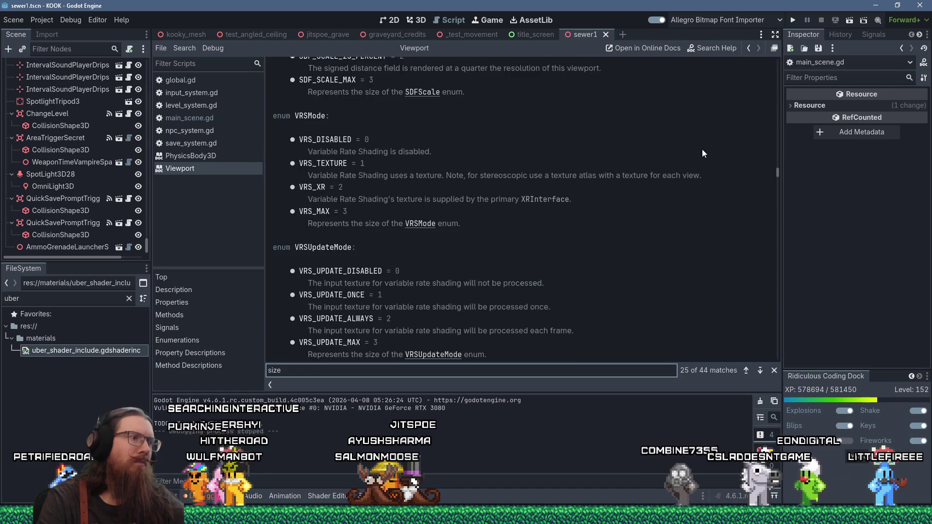
pyautogui.press('Return')
pyautogui.press('Return')
pyautogui.press('Return')
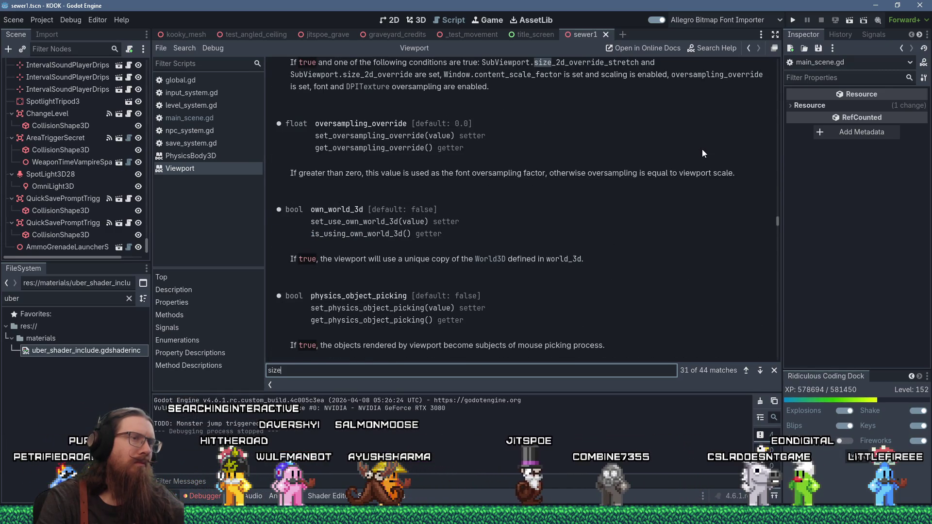
pyautogui.press('Return')
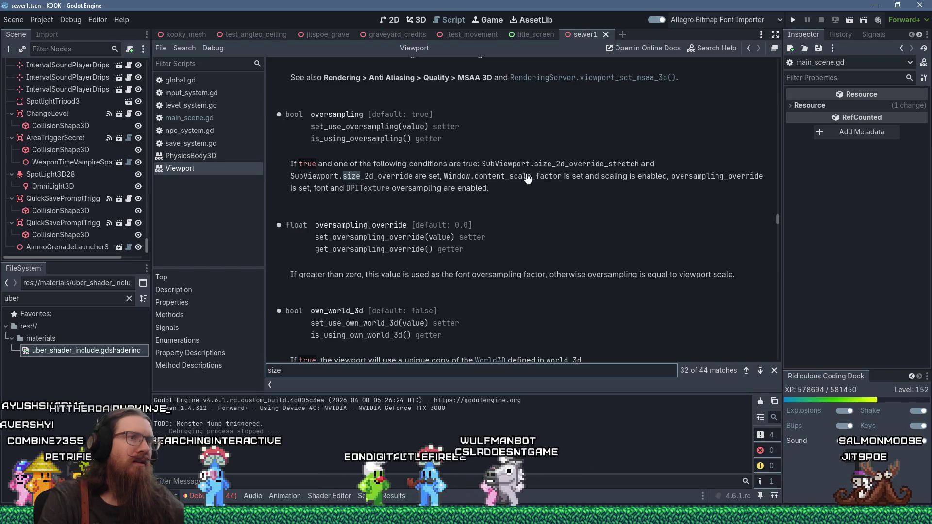
pyautogui.press('Return')
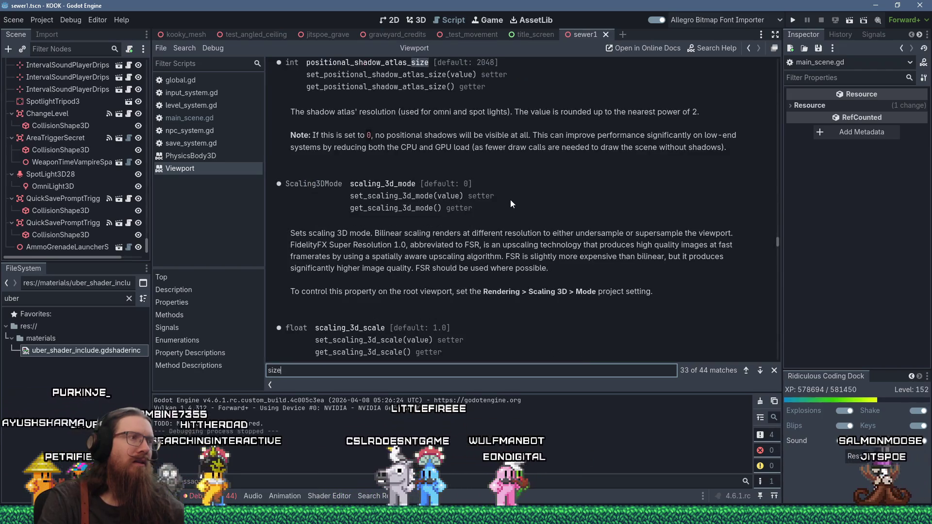
pyautogui.press('Return')
pyautogui.press('Return')
pyautogui.press('Return')
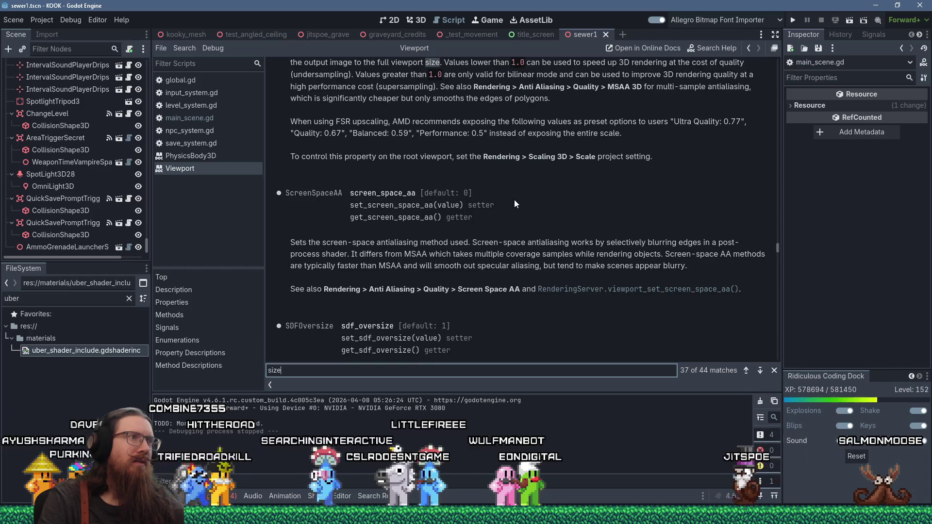
pyautogui.press('Return')
pyautogui.press('Return')
pyautogui.press('Return')
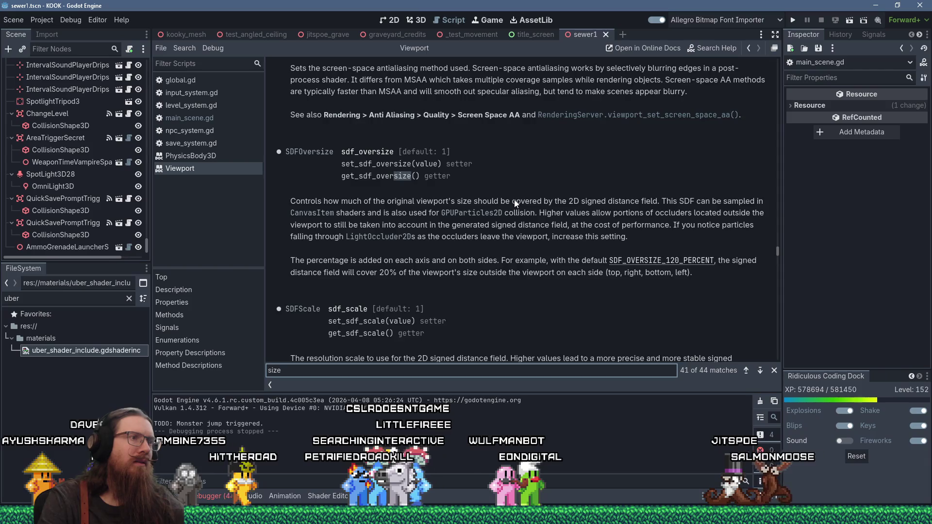
pyautogui.scroll(-2, 514, 200)
pyautogui.press('Return')
pyautogui.press('Return')
pyautogui.press('Return')
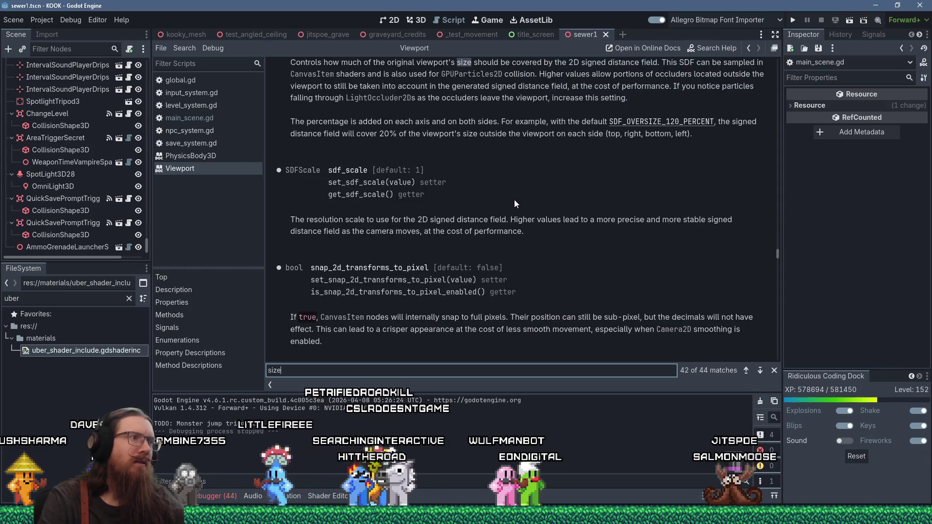
pyautogui.scroll(3, 515, 200)
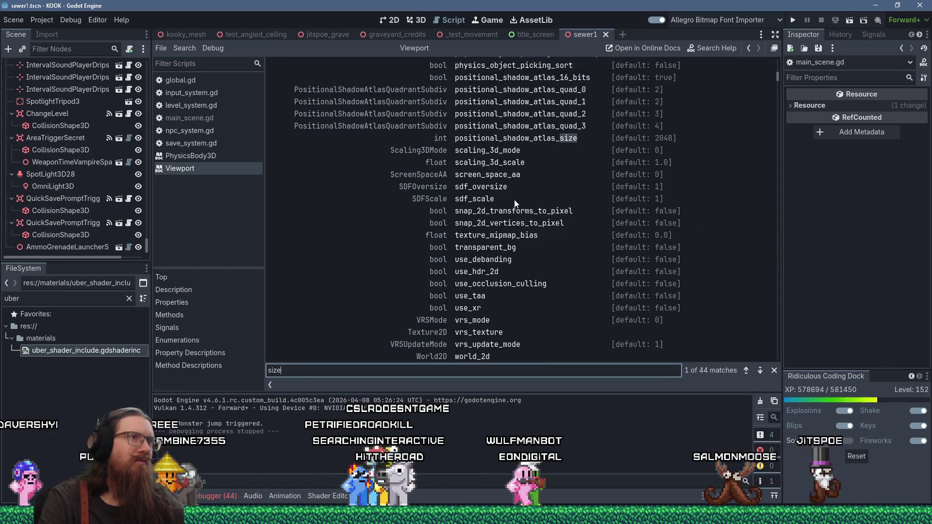
pyautogui.scroll(5, 601, 220)
pyautogui.scroll(6, 601, 220)
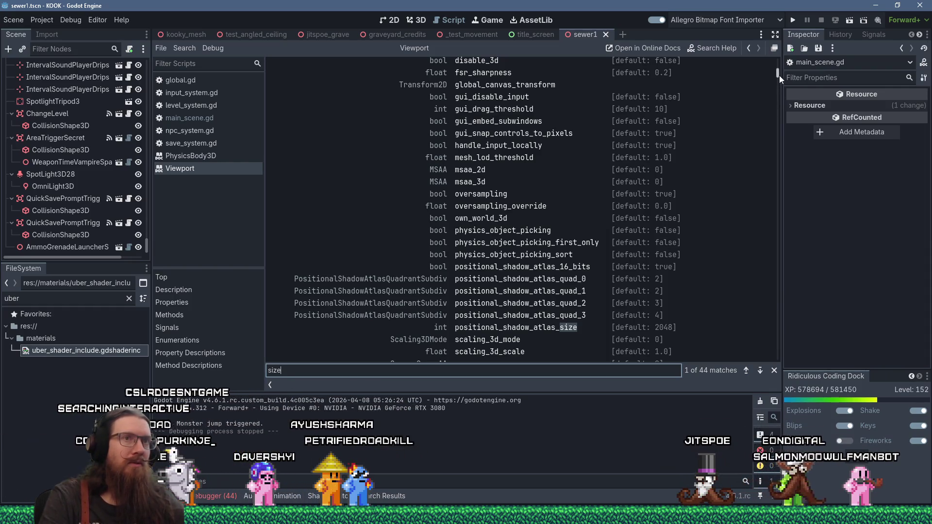
pyautogui.moveTo(780, 75); pyautogui.dragTo(781, 57)
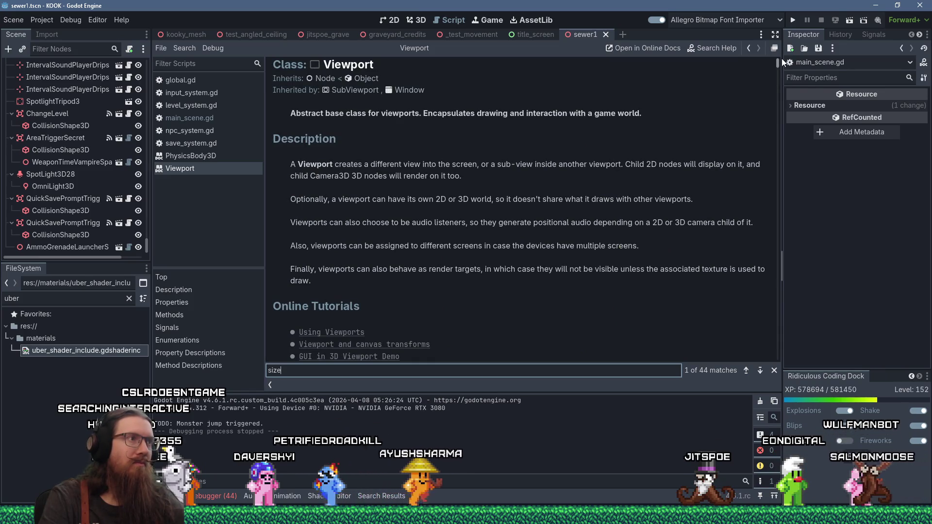
pyautogui.moveTo(784, 59)
pyautogui.mouseDown()
pyautogui.moveTo(785, 69)
pyautogui.moveTo(794, 60)
pyautogui.mouseUp()
pyautogui.click(190, 118)
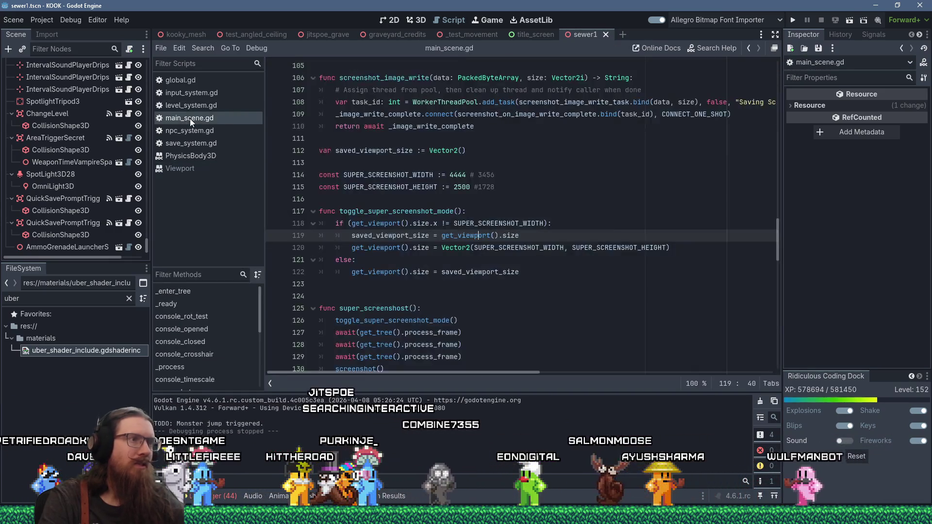
pyautogui.keyDown('ctrl'); pyautogui.click(476, 236); pyautogui.keyUp('ctrl')
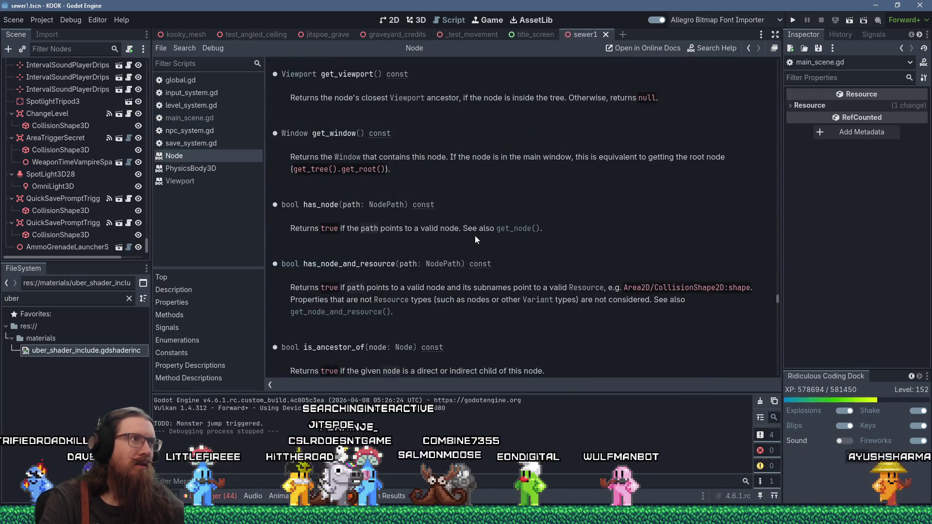
pyautogui.click(299, 74)
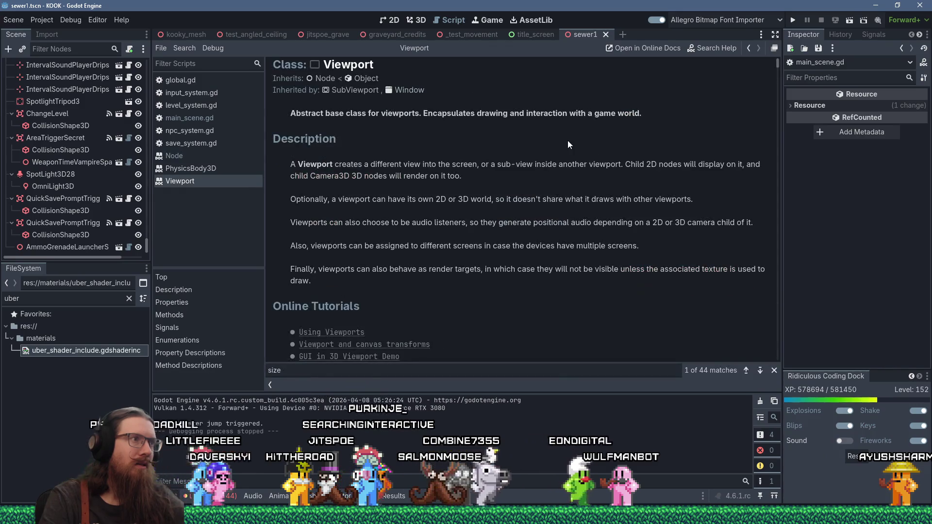
pyautogui.scroll(-12, 569, 144)
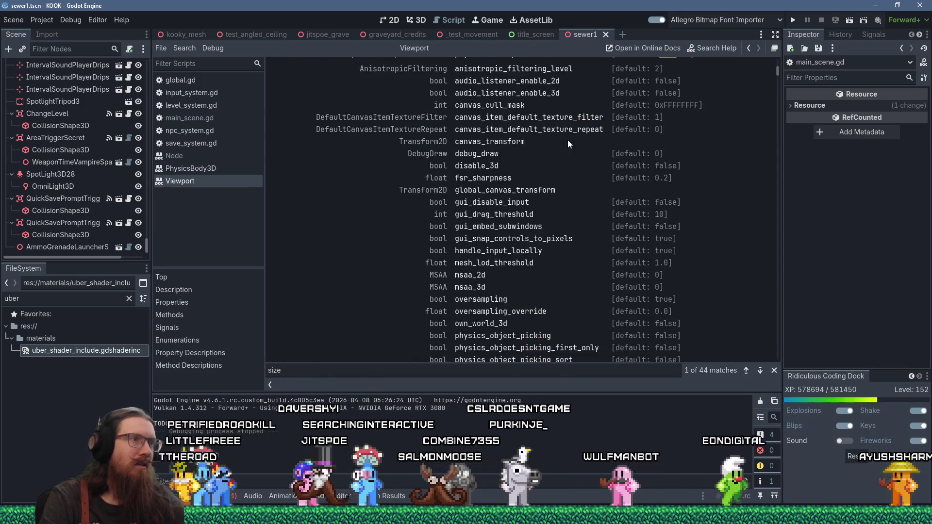
pyautogui.scroll(-3, 569, 144)
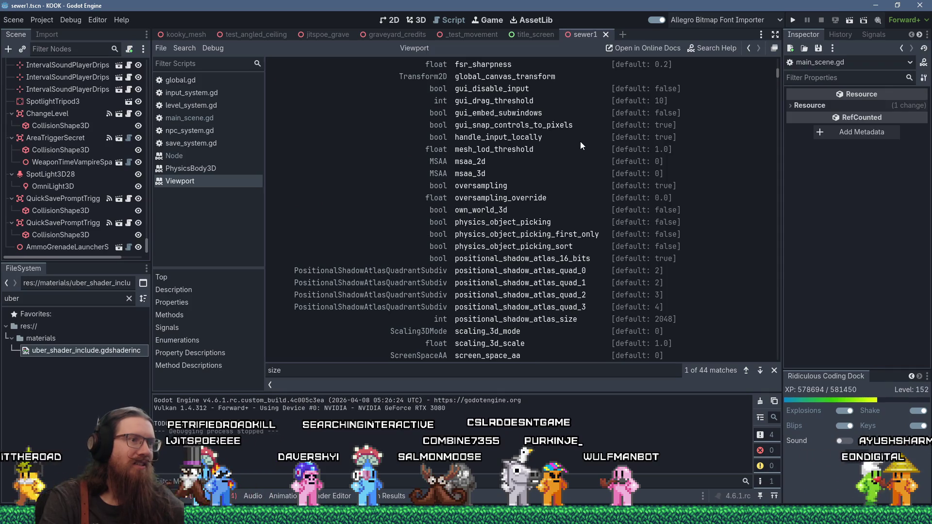
pyautogui.scroll(-3, 581, 144)
pyautogui.scroll(-10, 581, 145)
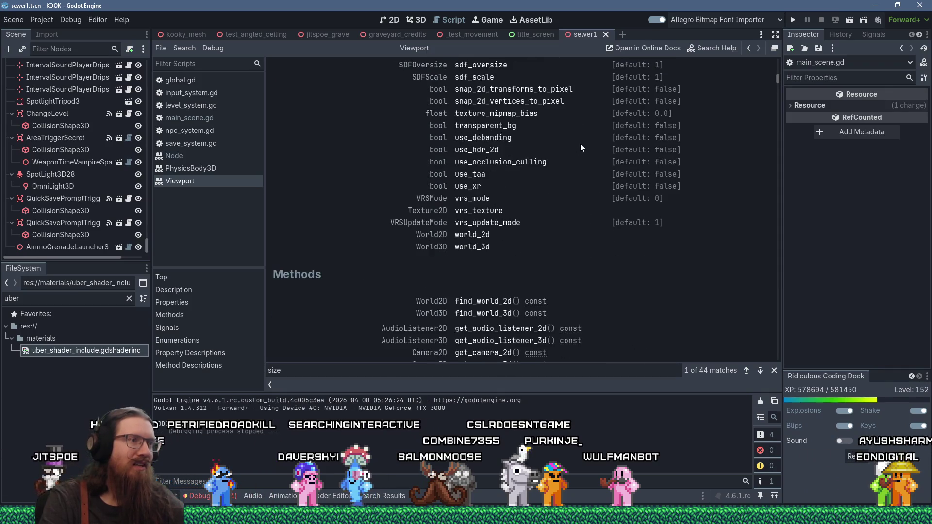
pyautogui.scroll(13, 580, 144)
pyautogui.scroll(10, 581, 144)
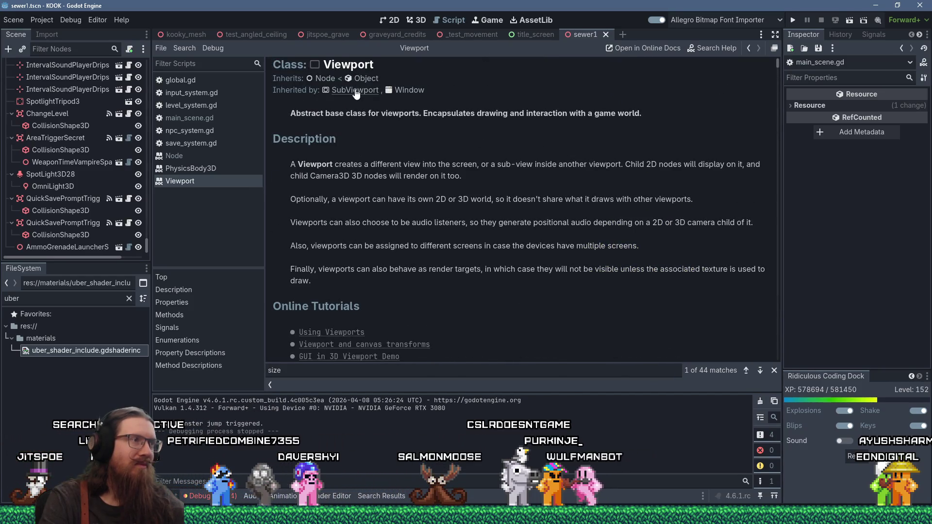
pyautogui.click(366, 79)
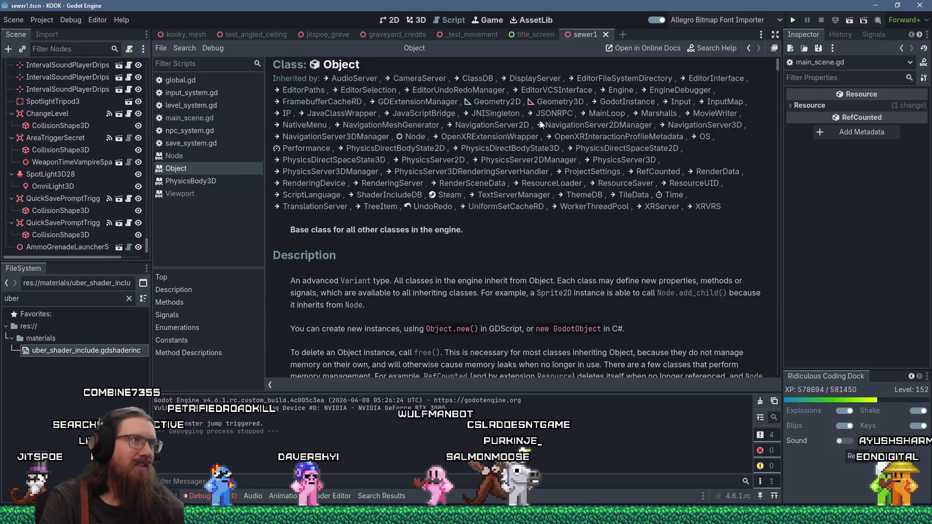
pyautogui.hotkey('ctrl', 'f')
pyautogui.write('size')
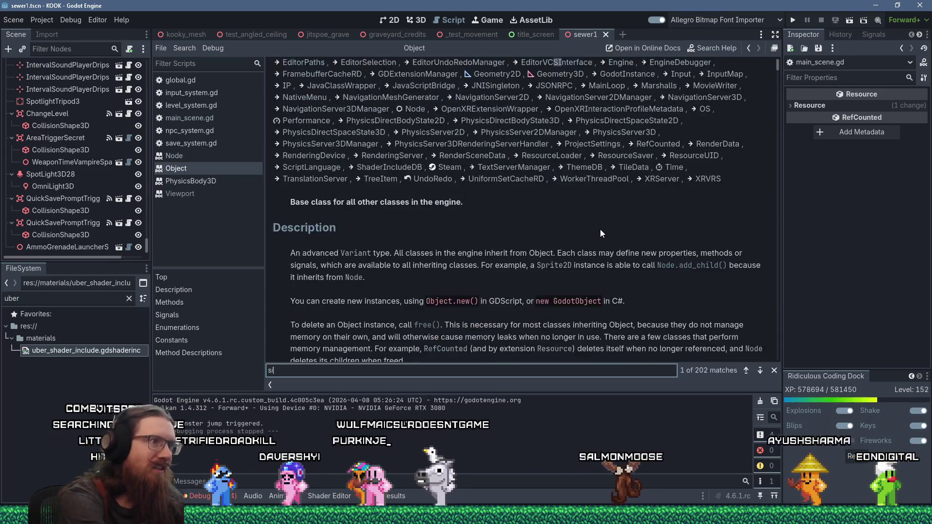
pyautogui.press('Return')
pyautogui.press('Return')
pyautogui.press('Return')
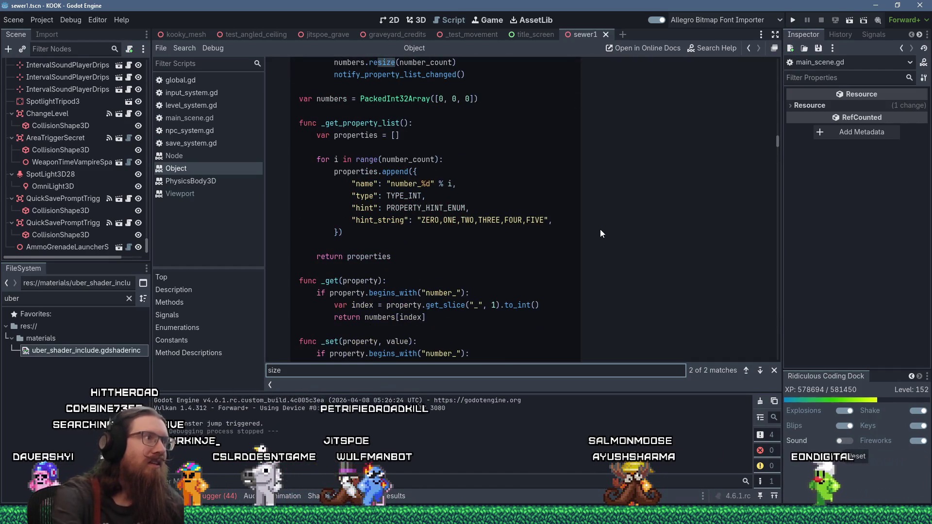
pyautogui.middleClick(203, 170)
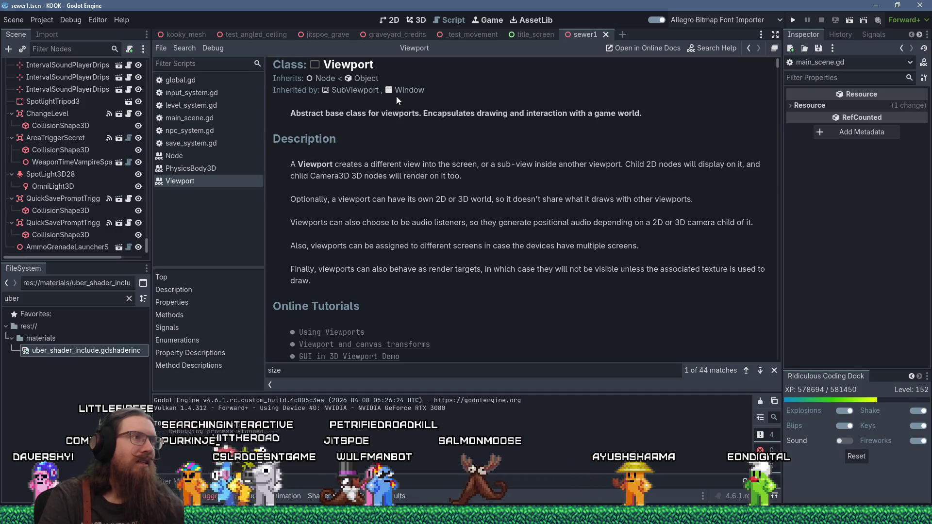
pyautogui.click(355, 90)
# Step: Search the SubViewport docs for 'size' and jump to the size property's full description
pyautogui.hotkey('ctrl', 'f')
pyautogui.write('size')
pyautogui.press('Return')
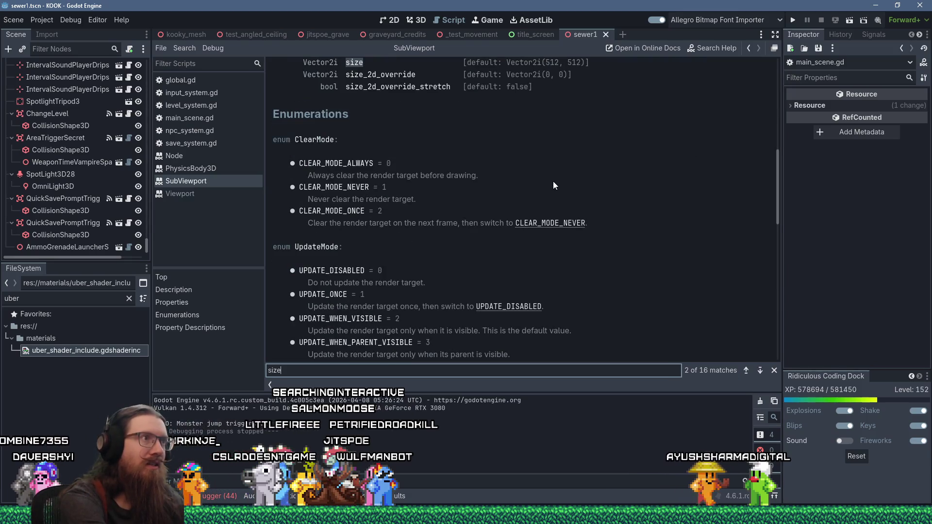
pyautogui.scroll(3, 520, 175)
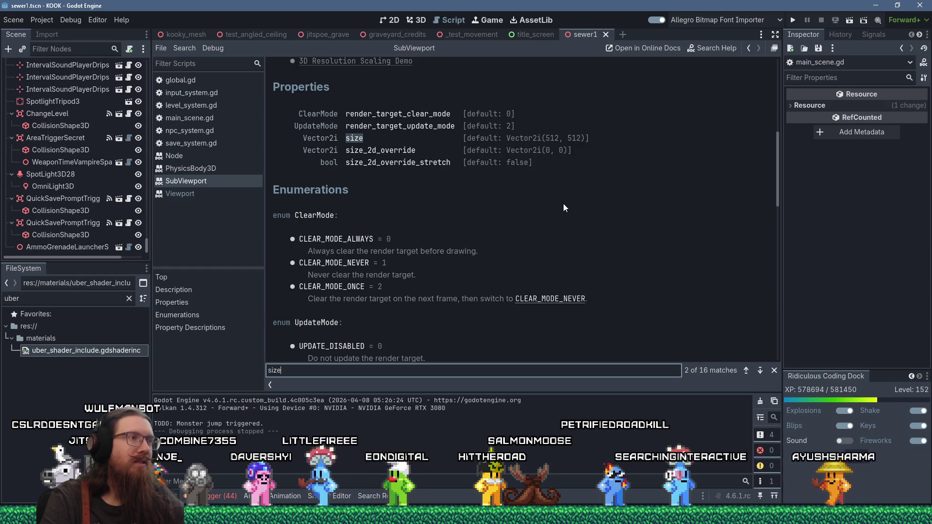
pyautogui.click(392, 152)
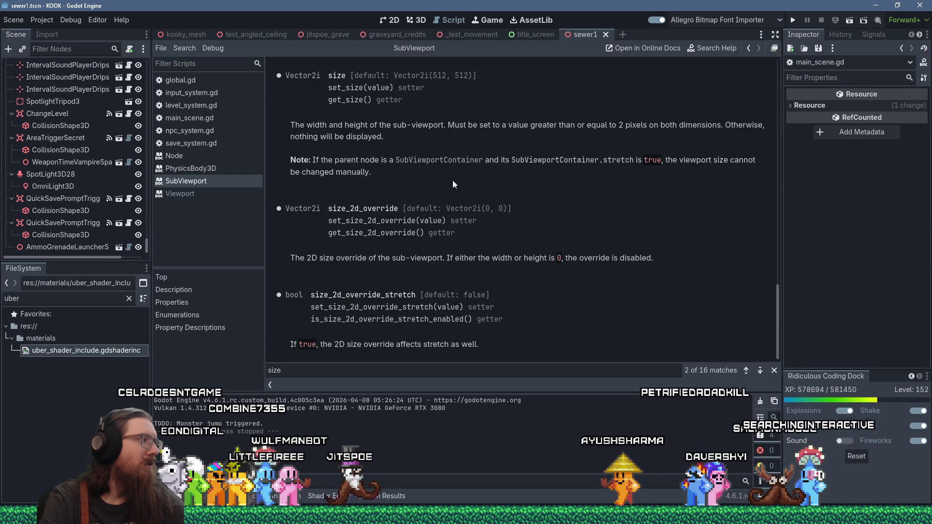
pyautogui.click(41, 19)
# Step: Show Project Settings' General > Display > Window page, leaving stretch Mode at viewport
pyautogui.click(44, 36)
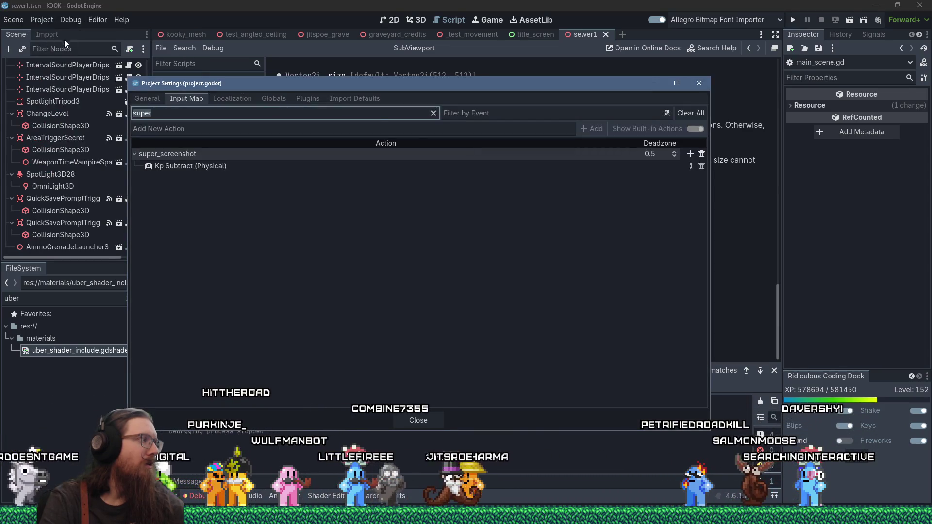
pyautogui.moveTo(333, 85)
pyautogui.mouseDown()
pyautogui.moveTo(365, 89)
pyautogui.moveTo(381, 112)
pyautogui.mouseUp()
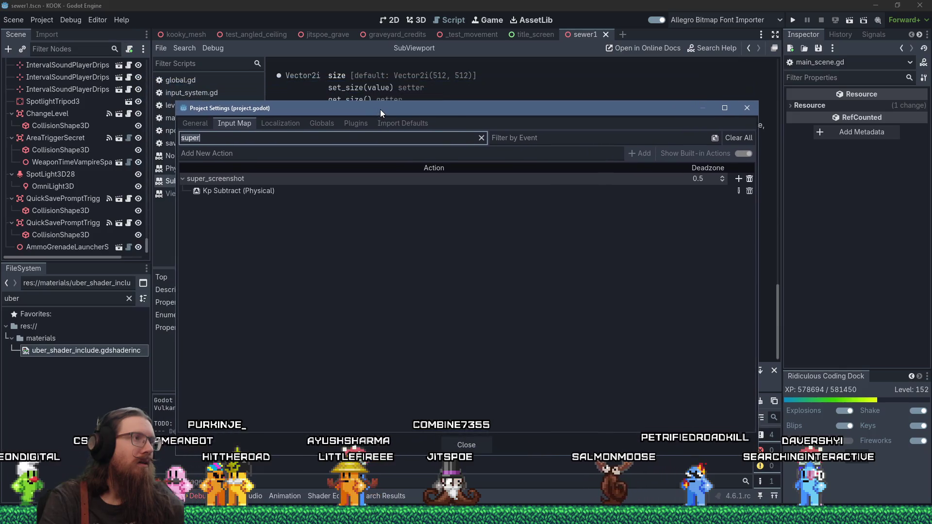
pyautogui.click(206, 124)
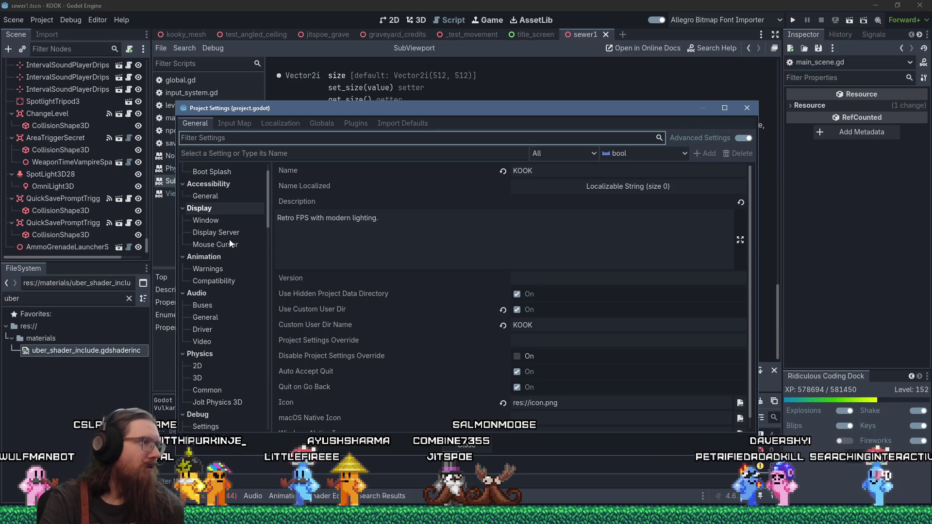
pyautogui.click(230, 221)
pyautogui.scroll(-5, 431, 273)
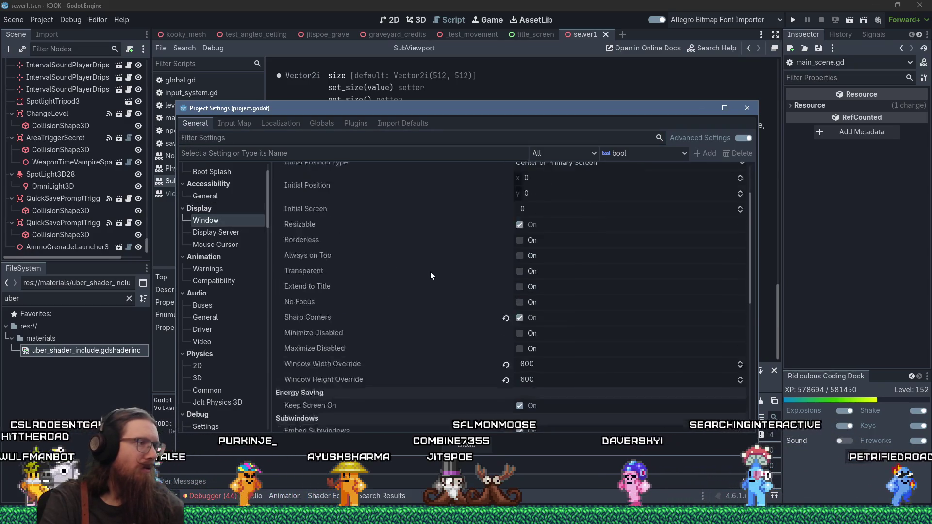
pyautogui.scroll(-3, 430, 271)
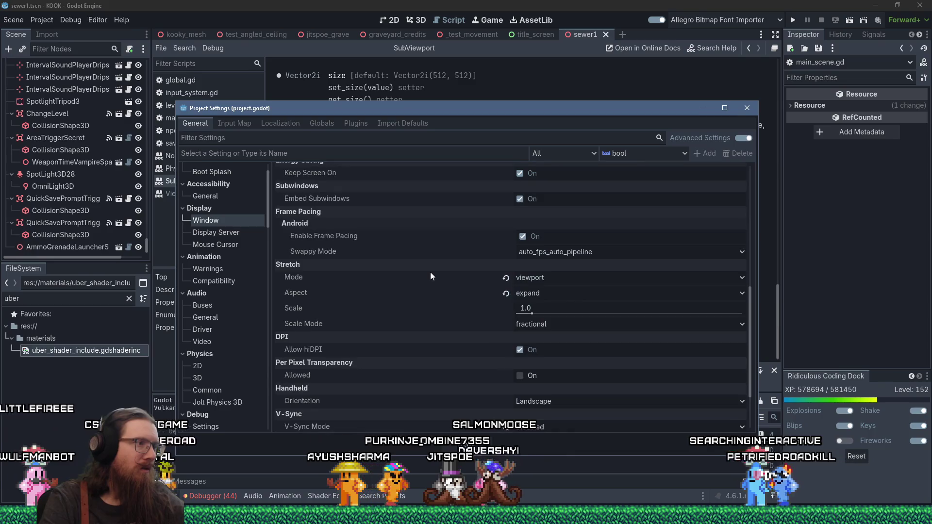
pyautogui.click(538, 277)
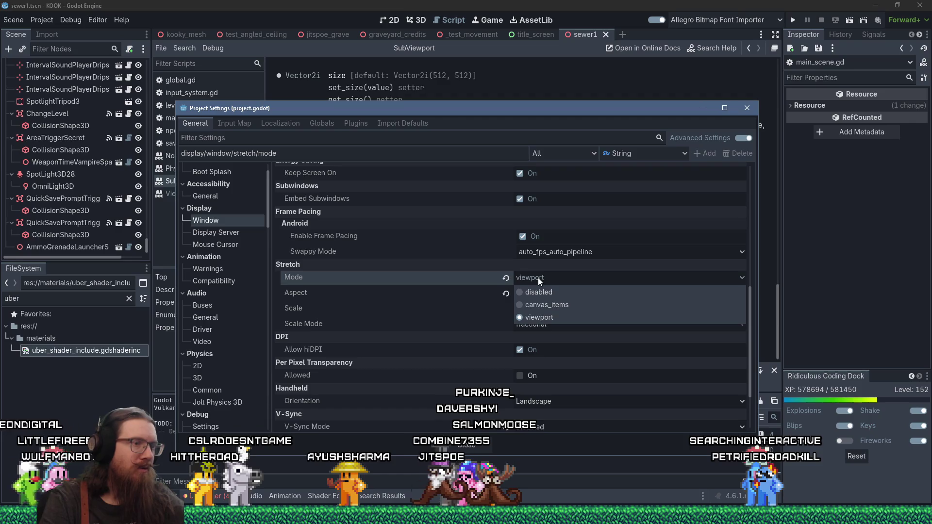
pyautogui.click(538, 277)
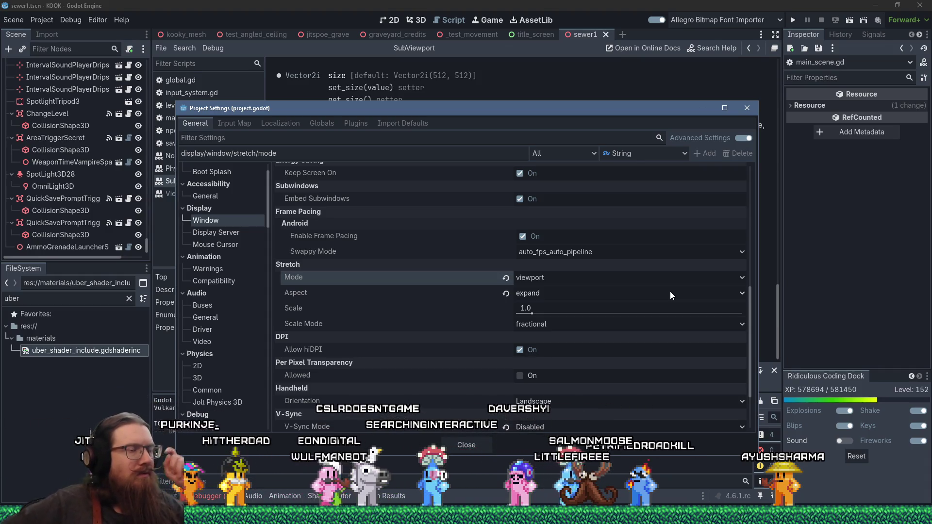
pyautogui.click(638, 281)
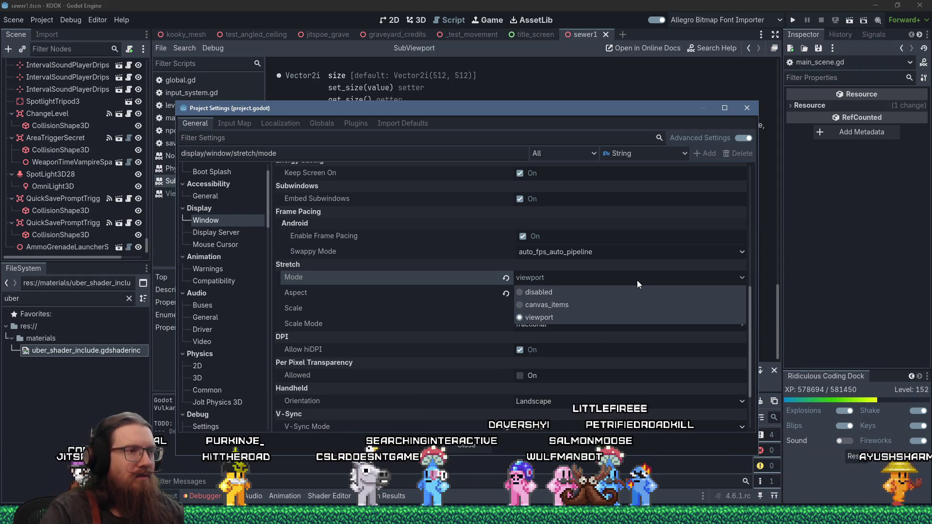
pyautogui.click(638, 281)
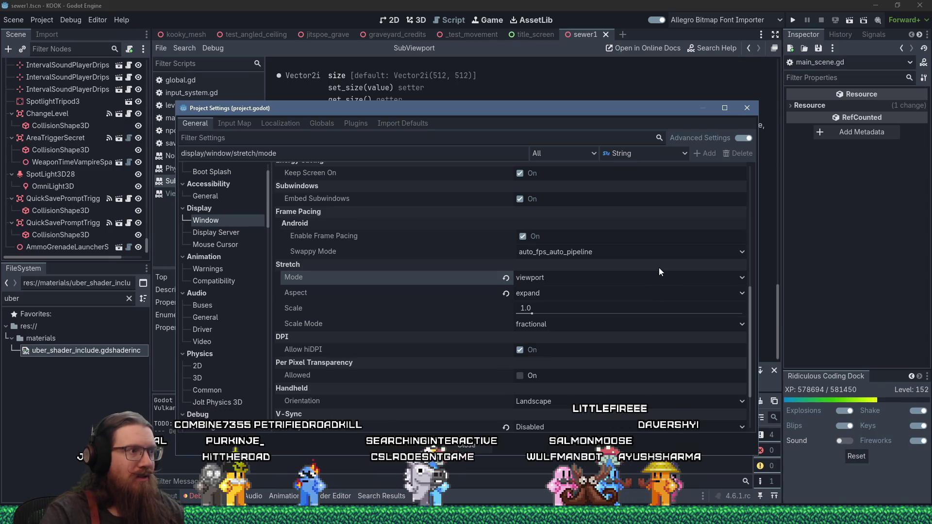
# Step: Close Project Settings and read the size_2d_override description in the SubViewport docs
pyautogui.click(746, 111)
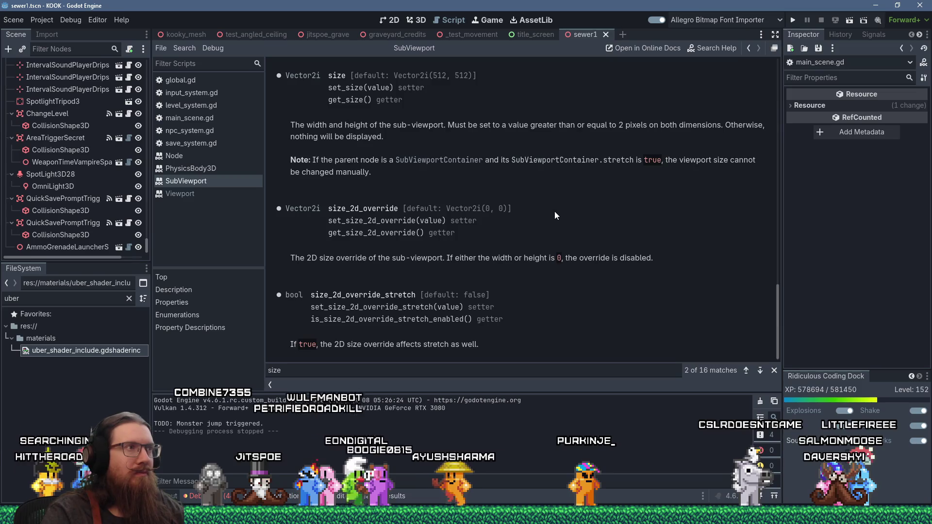
pyautogui.scroll(3, 556, 215)
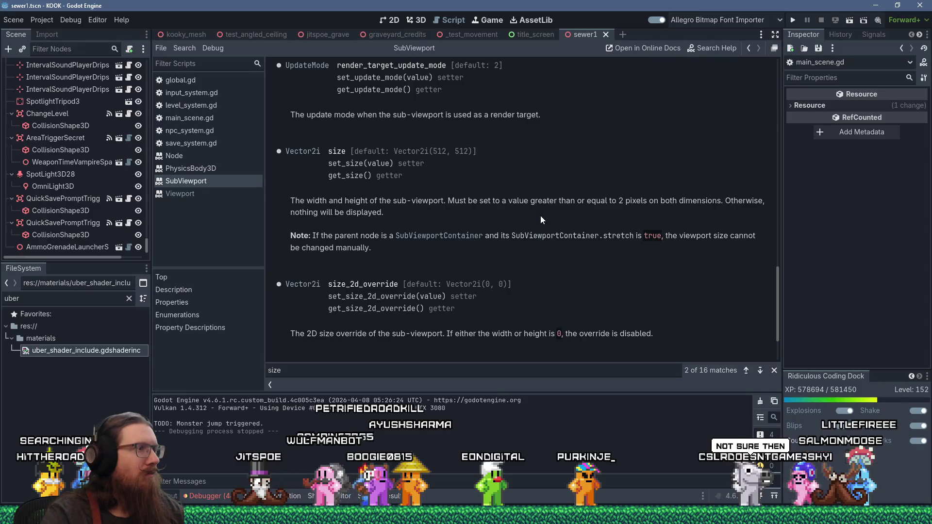
pyautogui.scroll(-2, 541, 216)
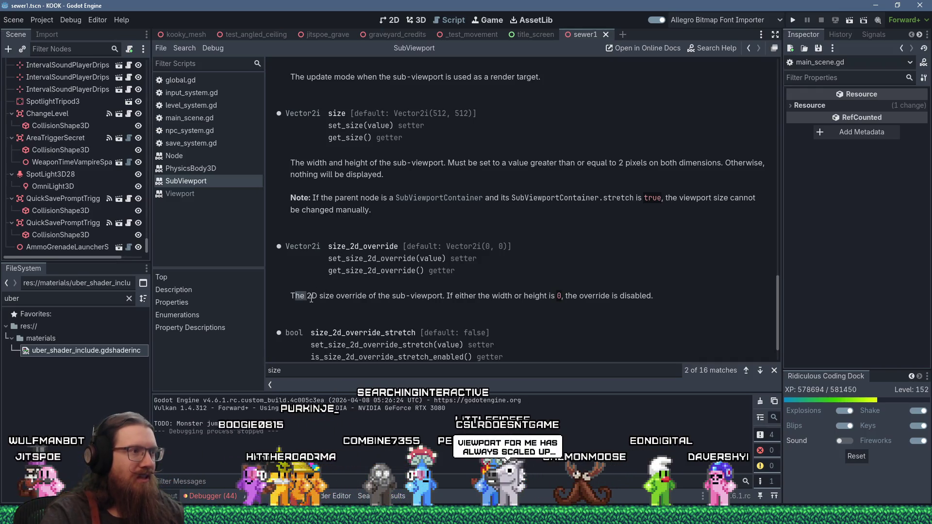
pyautogui.moveTo(295, 298); pyautogui.dragTo(336, 298)
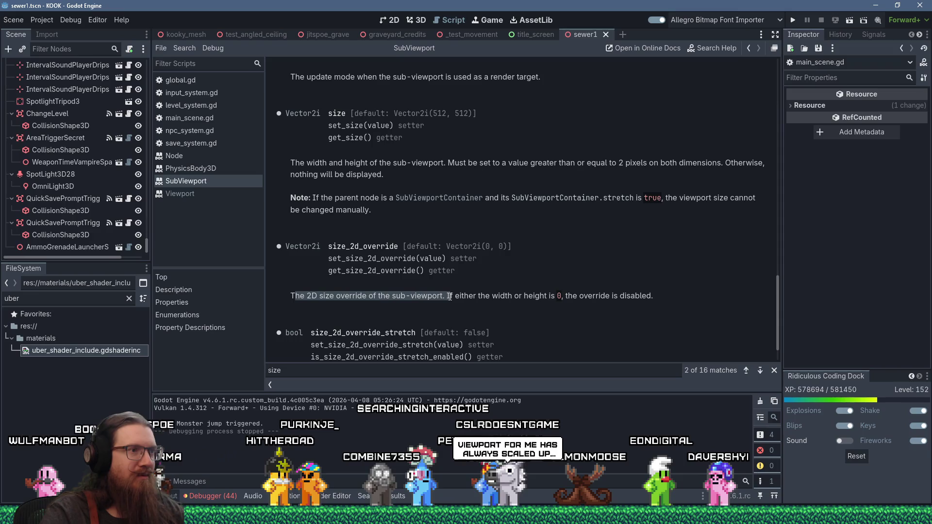
pyautogui.click(551, 288)
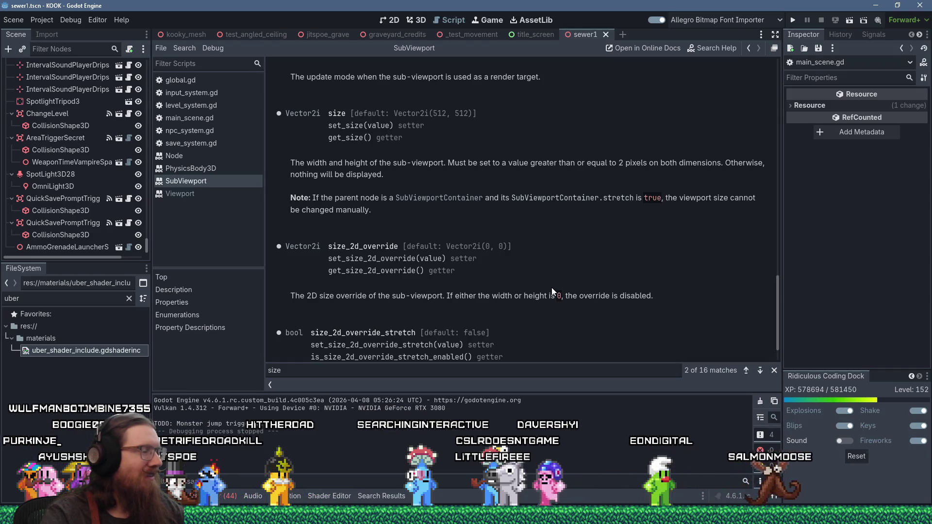
pyautogui.scroll(-2, 552, 288)
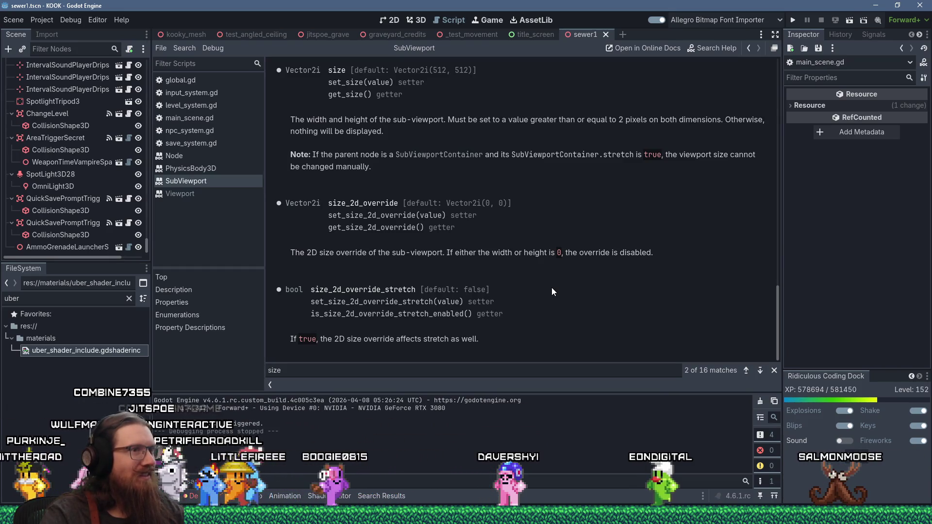
pyautogui.moveTo(446, 255); pyautogui.dragTo(499, 256)
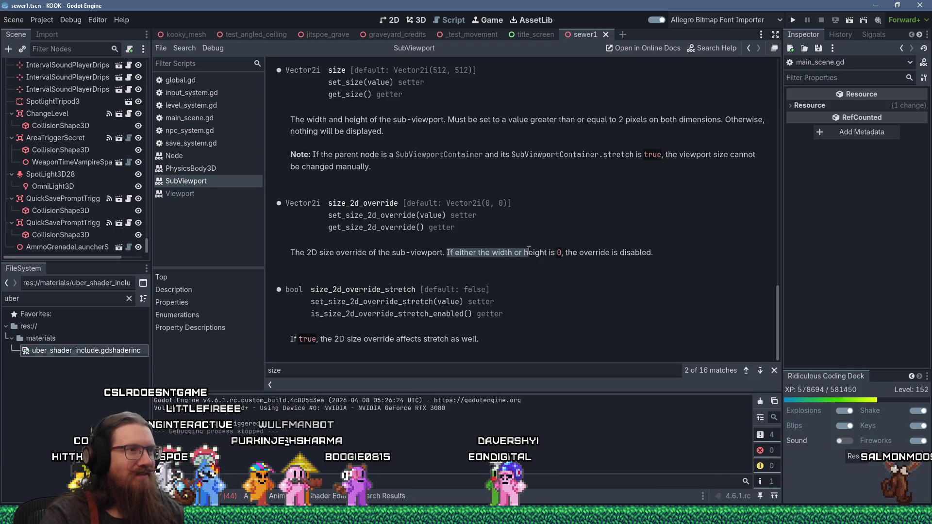
pyautogui.click(471, 248)
# Step: Scroll back to the size_2d_override entry and select its name
pyautogui.scroll(3, 471, 245)
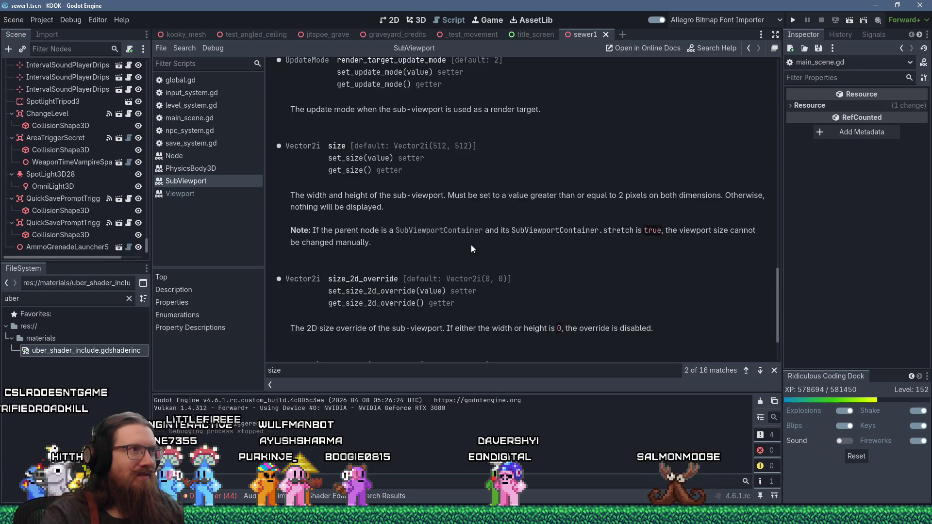
pyautogui.scroll(5, 470, 245)
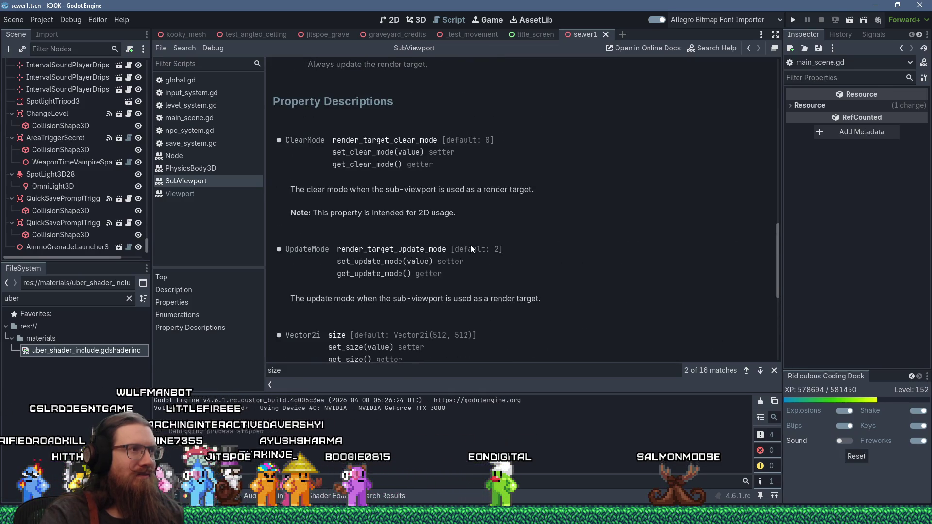
pyautogui.scroll(-7, 471, 245)
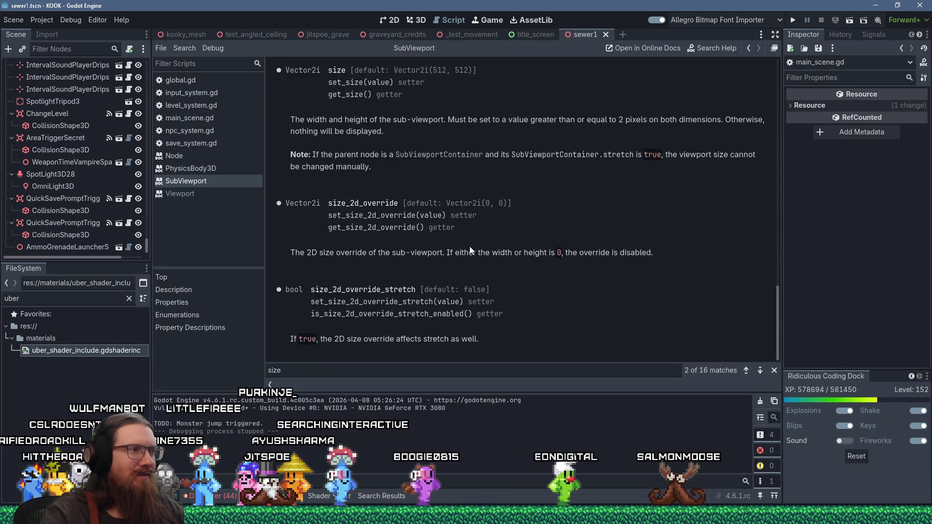
pyautogui.scroll(3, 470, 250)
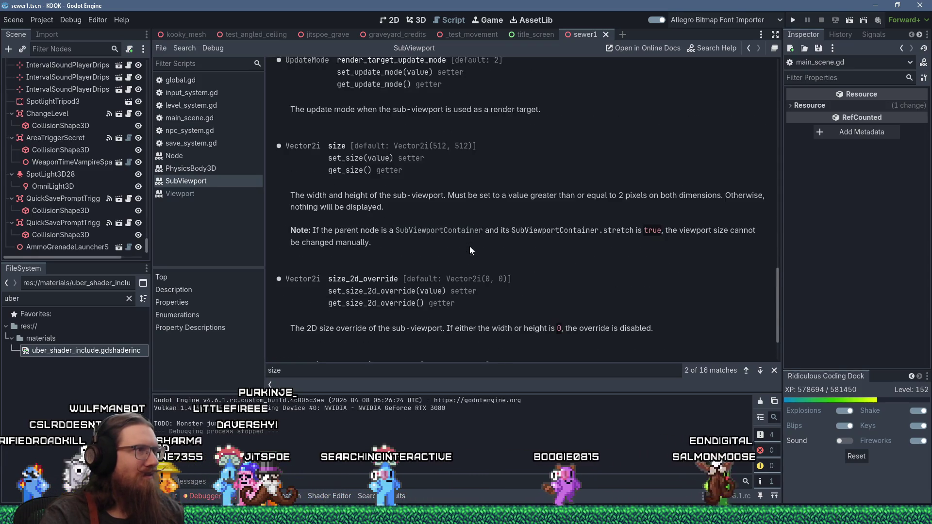
pyautogui.scroll(4, 470, 246)
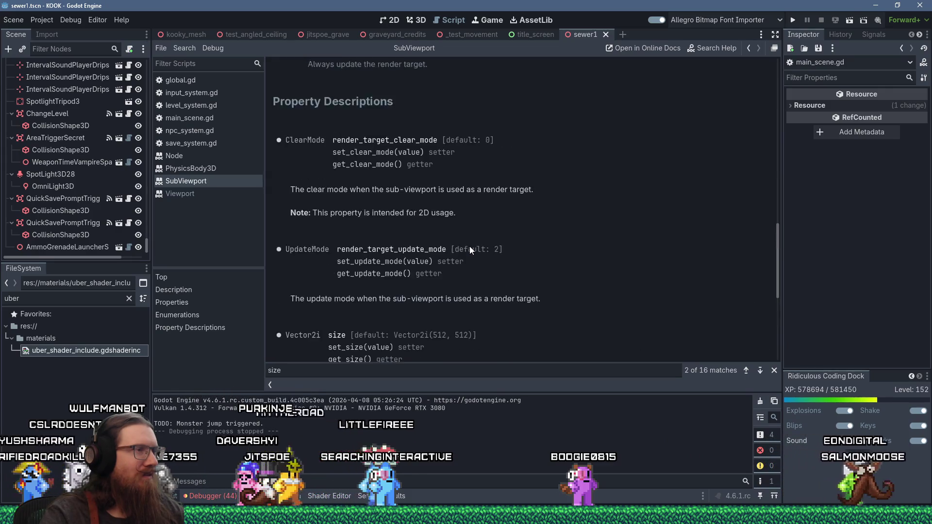
pyautogui.scroll(3, 470, 246)
pyautogui.scroll(3, 470, 246)
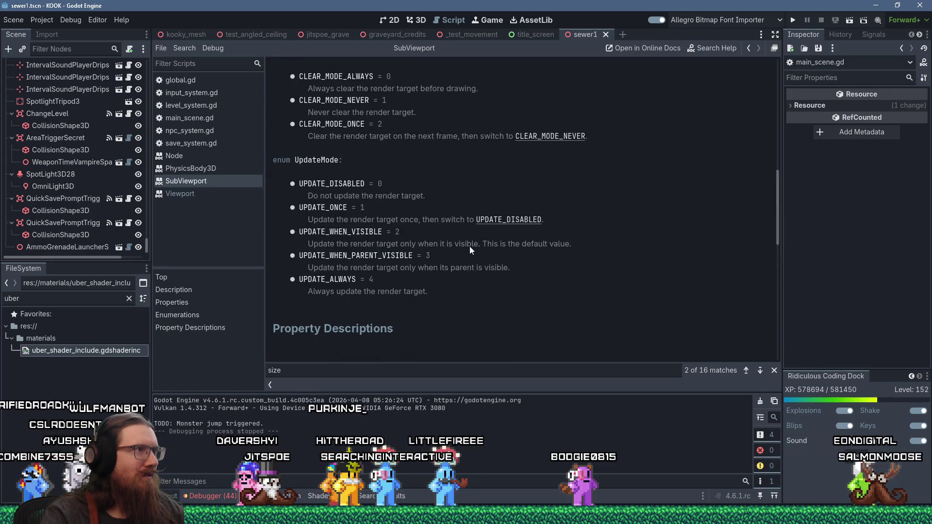
pyautogui.scroll(-7, 470, 246)
pyautogui.scroll(-6, 470, 247)
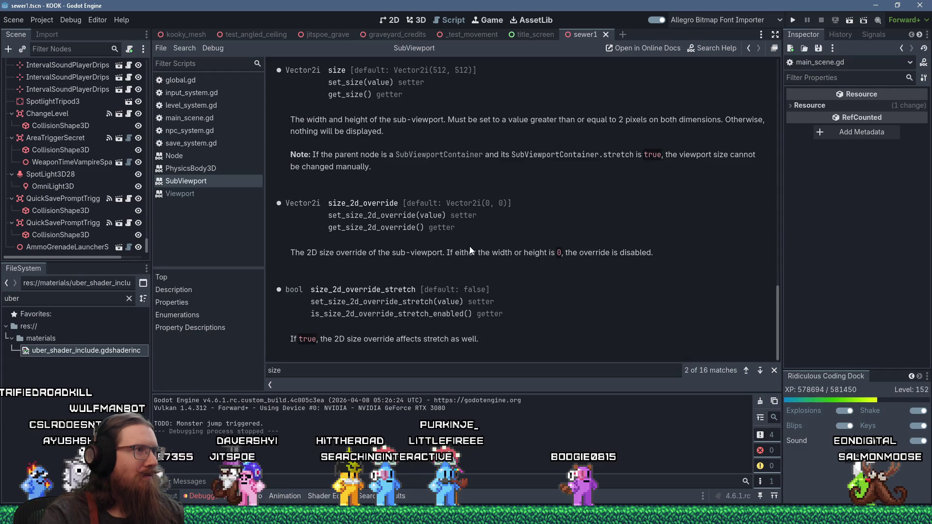
pyautogui.doubleClick(381, 203)
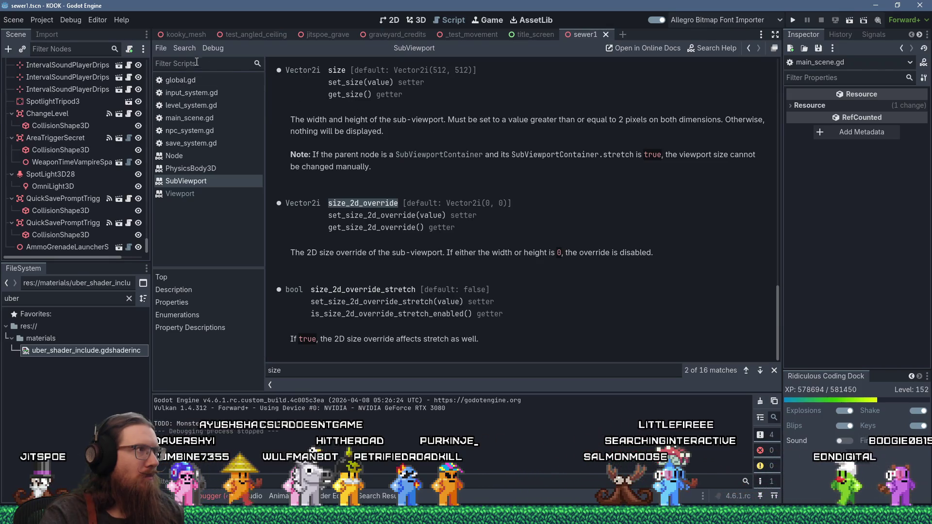
# Step: Search all project files for content_scale_size and open the ui_system.gd match
pyautogui.click(184, 48)
pyautogui.click(219, 106)
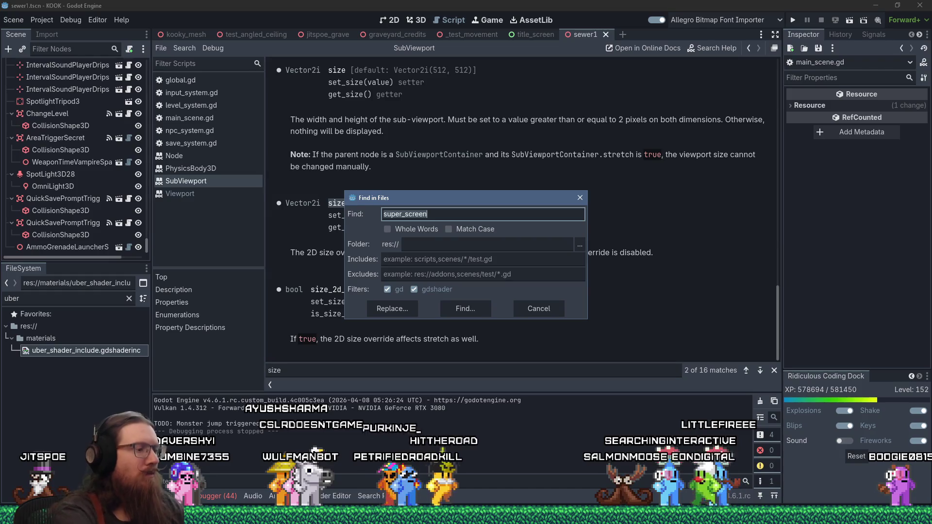
pyautogui.write('content_scael')
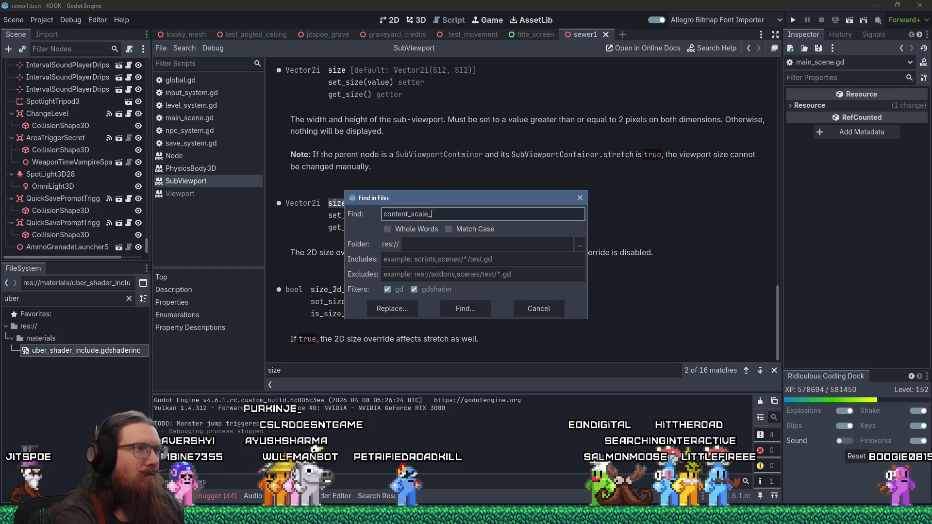
pyautogui.press('Return')
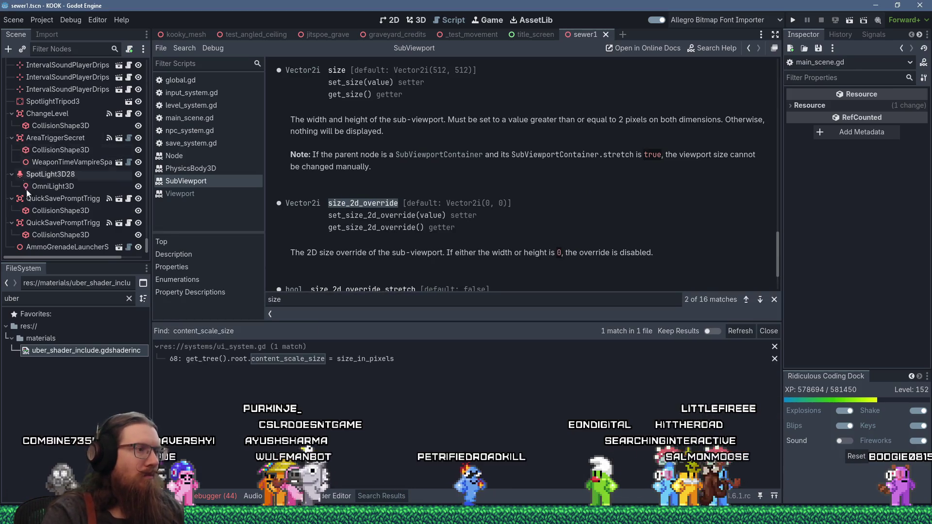
pyautogui.click(378, 359)
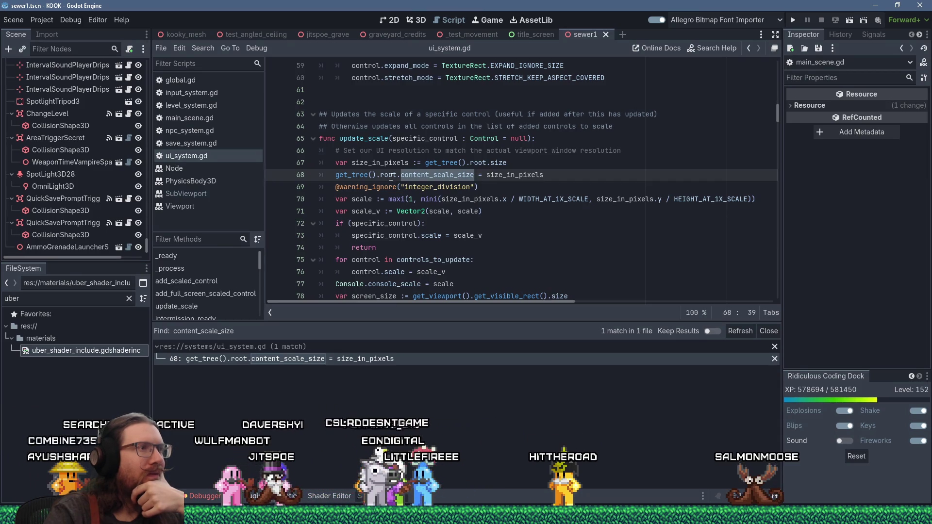
# Step: Open the documentation for content_scale_size from line 68 of ui_system.gd
pyautogui.moveTo(392, 178)
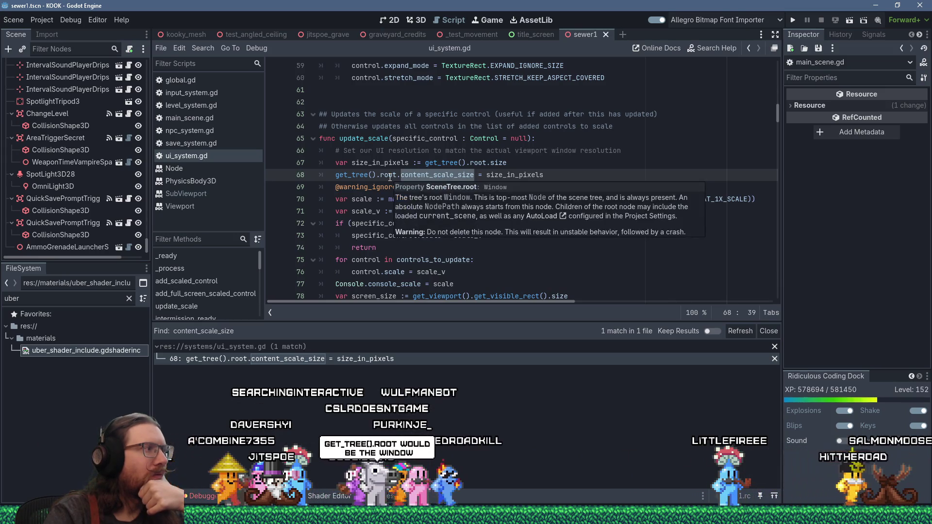
pyautogui.click(413, 175)
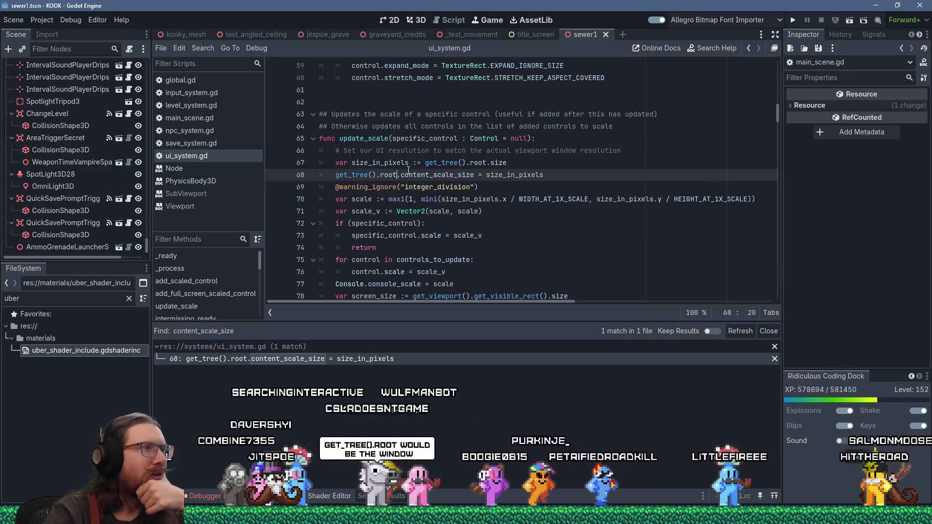
pyautogui.moveTo(414, 175)
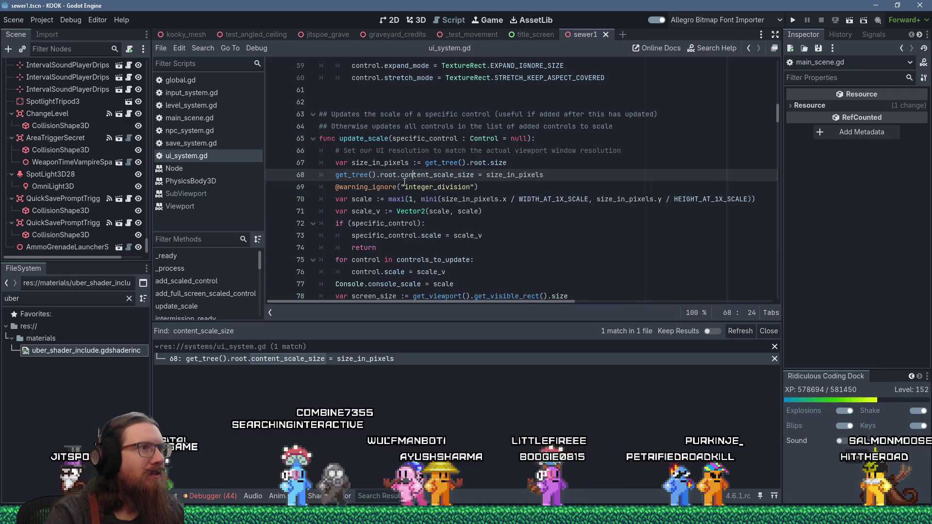
pyautogui.keyDown('ctrl'); pyautogui.click(405, 176); pyautogui.keyUp('ctrl')
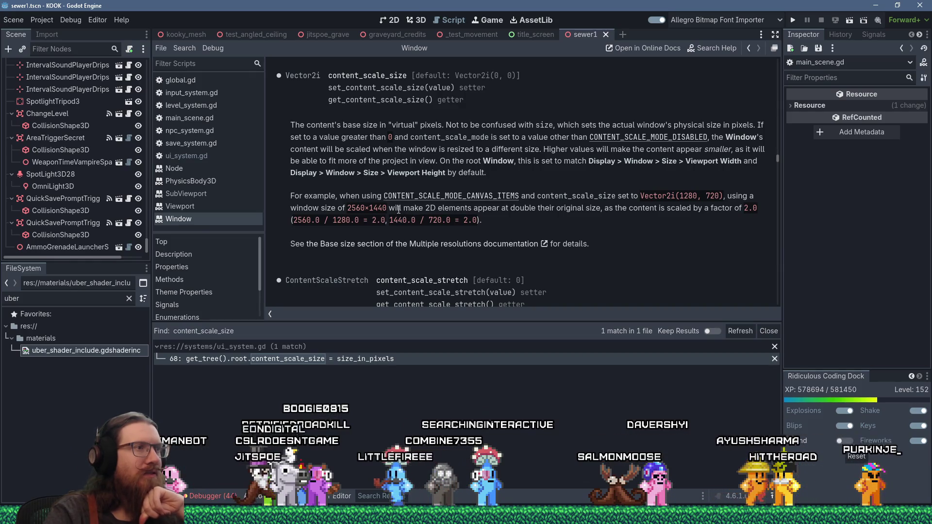
pyautogui.moveTo(397, 209); pyautogui.dragTo(529, 210)
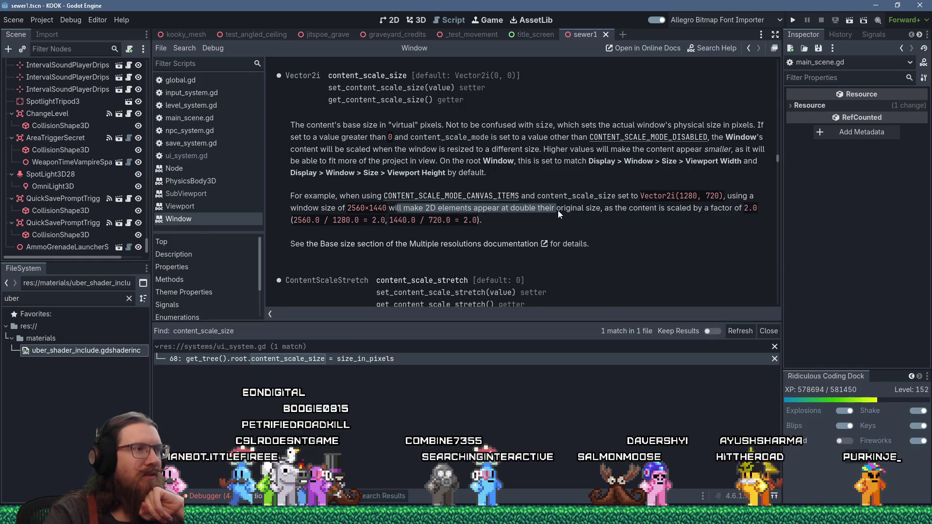
pyautogui.scroll(-2, 558, 211)
pyautogui.scroll(2, 558, 210)
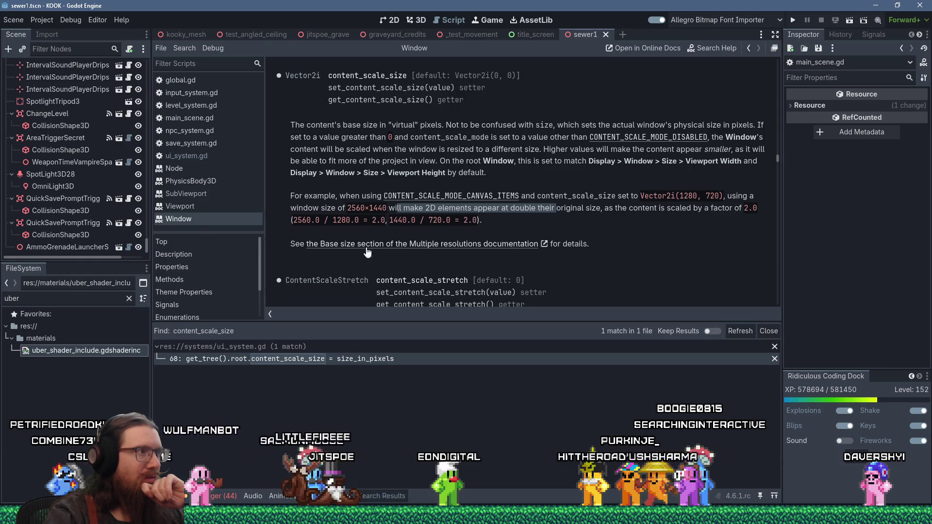
pyautogui.middleClick(194, 220)
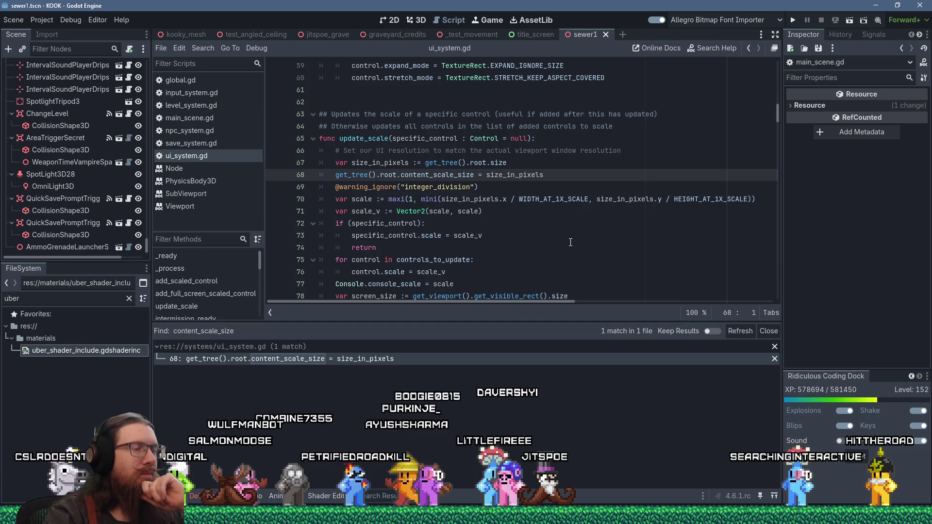
# Step: Highlight size_in_pixels in ui_system.gd, then switch to main_scene.gd
pyautogui.scroll(-1, 569, 243)
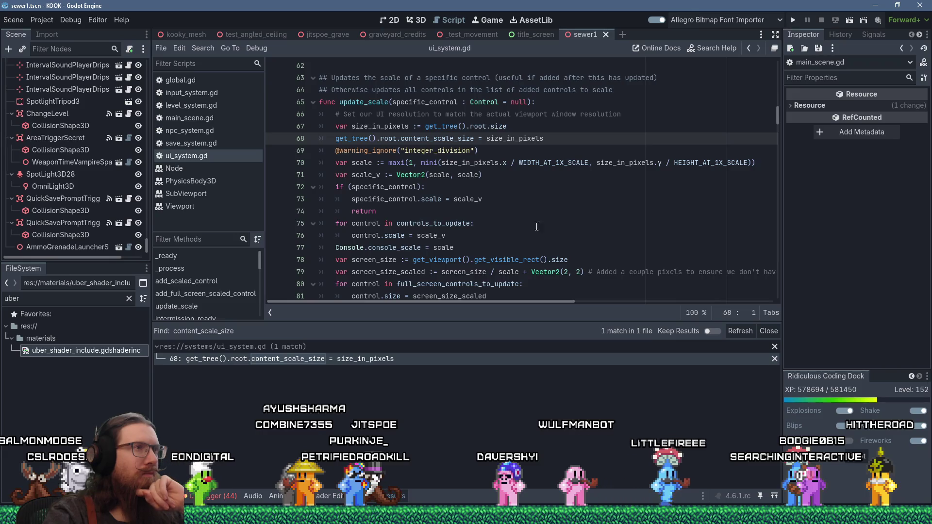
pyautogui.doubleClick(392, 126)
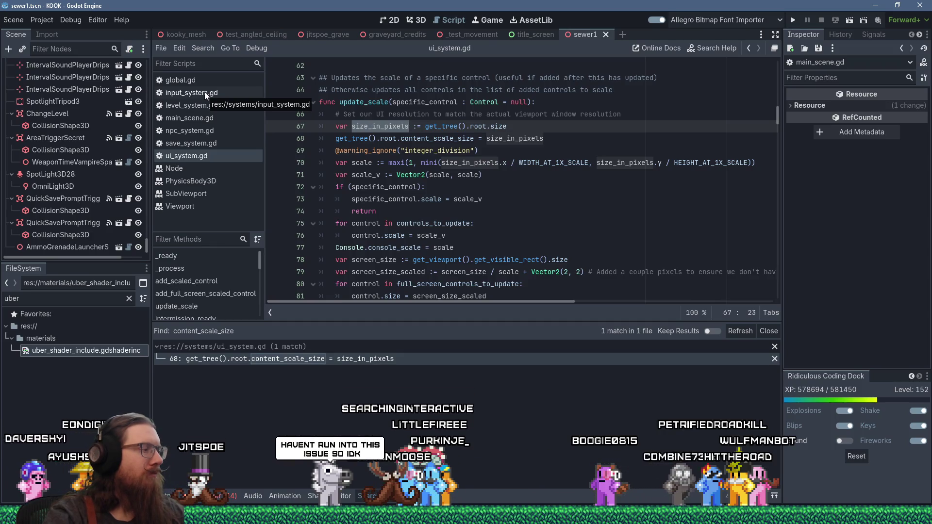
pyautogui.click(206, 119)
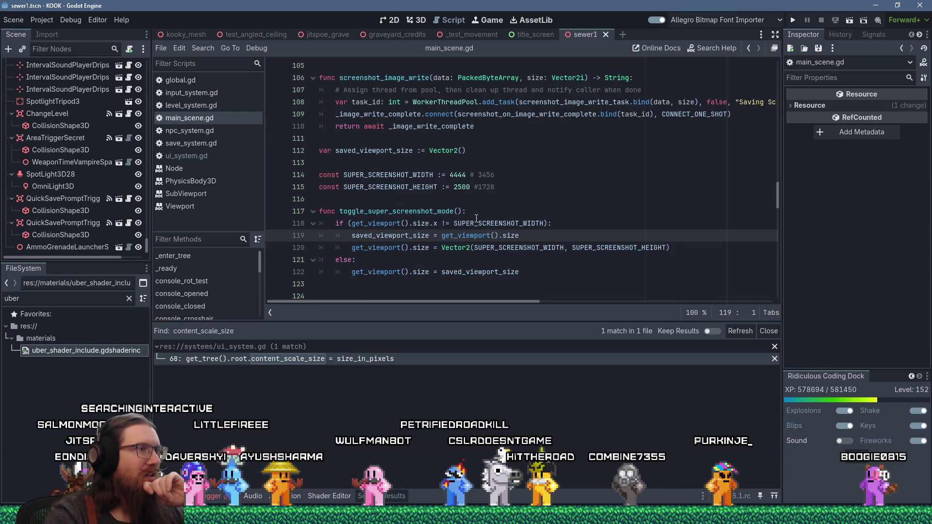
# Step: Review the super screenshot width and height constants, then return to ui_system.gd line 68
pyautogui.moveTo(473, 237)
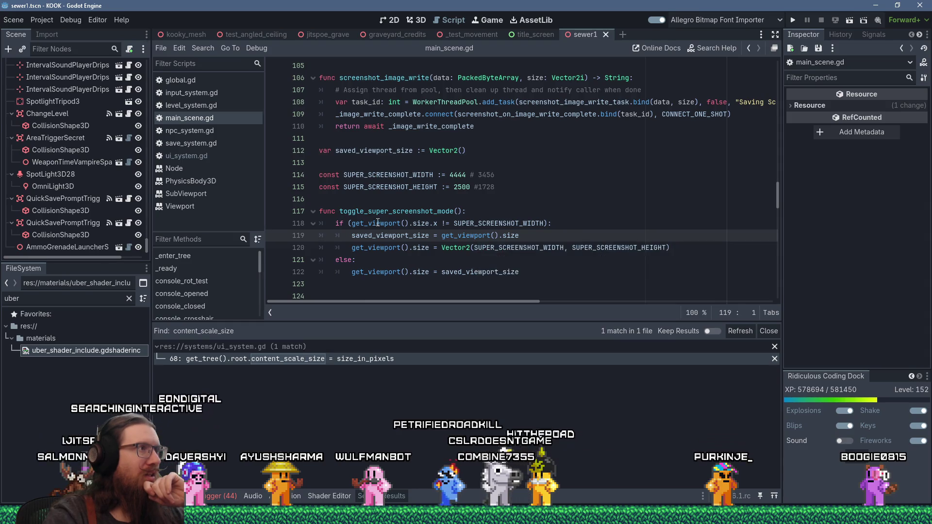
pyautogui.scroll(6, 412, 219)
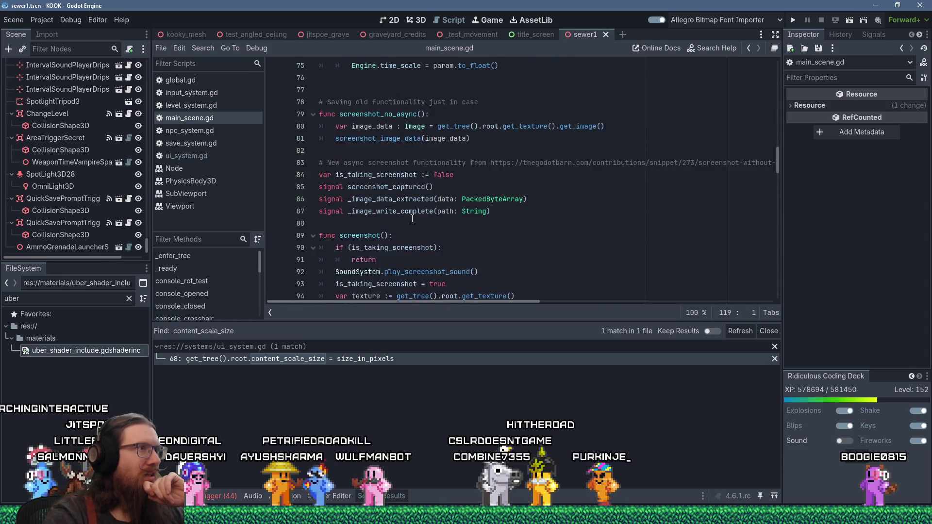
pyautogui.scroll(-8, 412, 219)
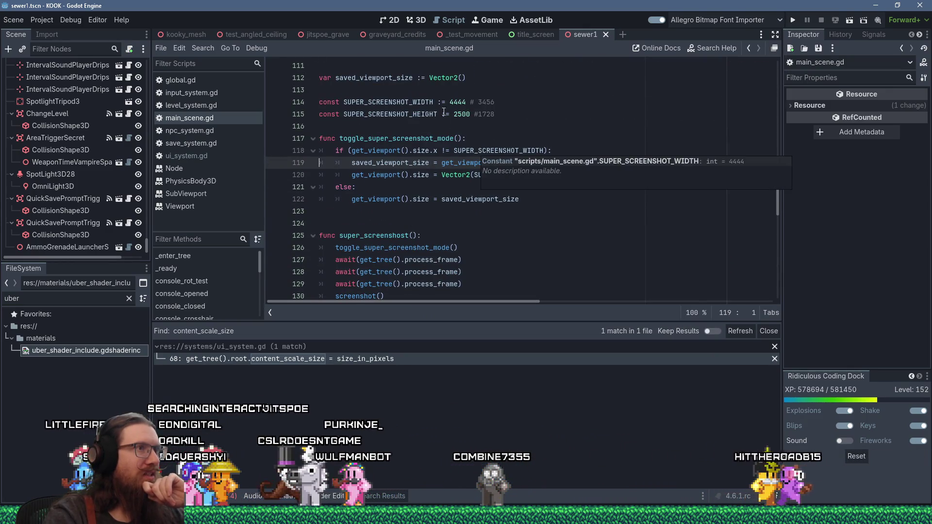
pyautogui.moveTo(439, 102); pyautogui.dragTo(517, 114)
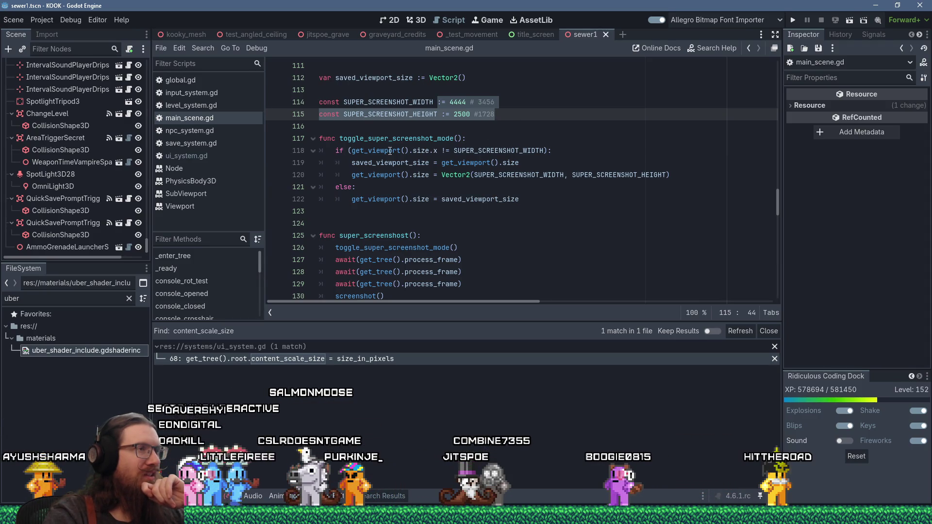
pyautogui.moveTo(390, 151)
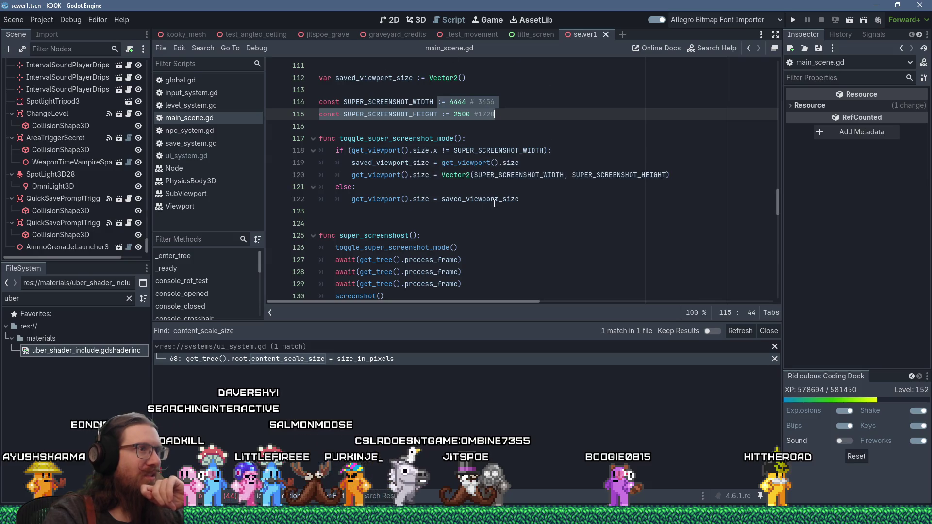
pyautogui.moveTo(494, 203)
pyautogui.scroll(-2, 495, 204)
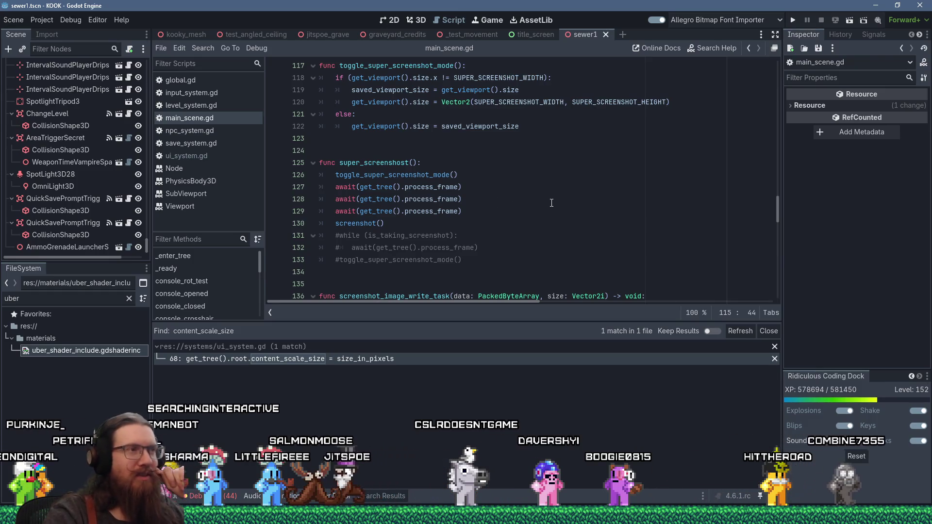
pyautogui.scroll(1, 552, 202)
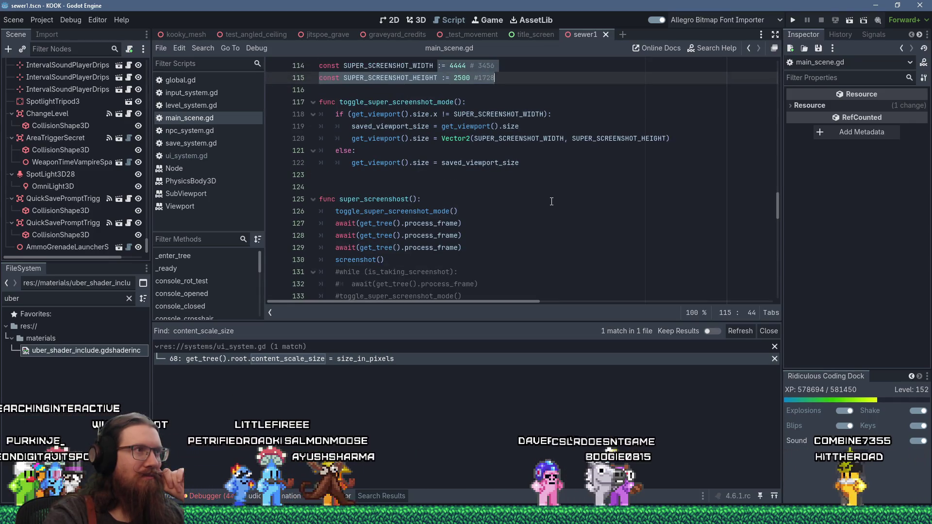
pyautogui.click(471, 174)
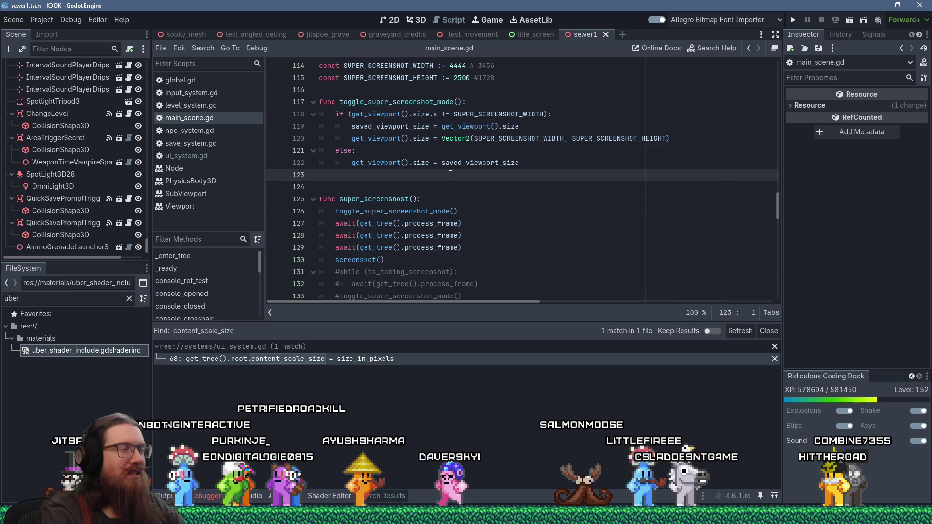
pyautogui.hotkey('alt', 'Left')
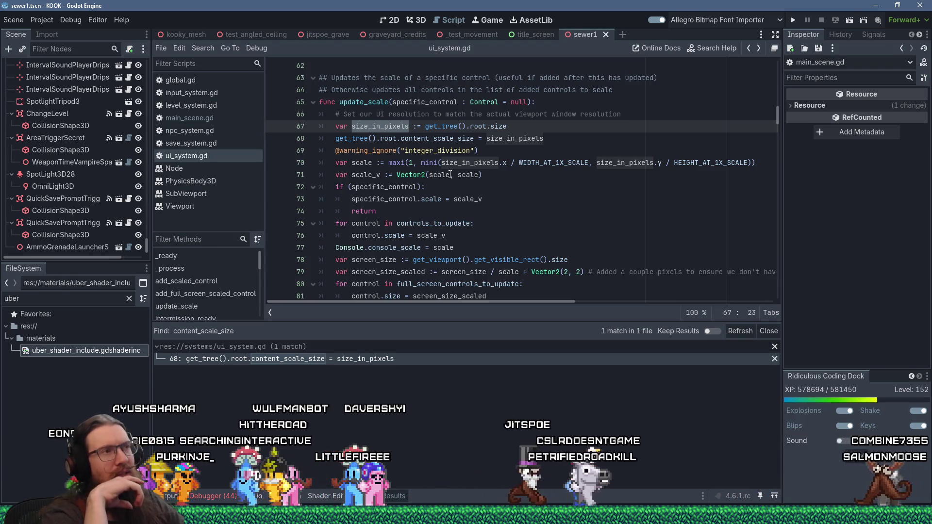
pyautogui.click(476, 138)
# Step: Copy get_tree().root.content_scale_size from line 68 of ui_system.gd
pyautogui.moveTo(357, 141)
pyautogui.mouseDown()
pyautogui.moveTo(340, 150)
pyautogui.moveTo(338, 140)
pyautogui.mouseUp()
pyautogui.rightClick(338, 141)
pyautogui.click(352, 209)
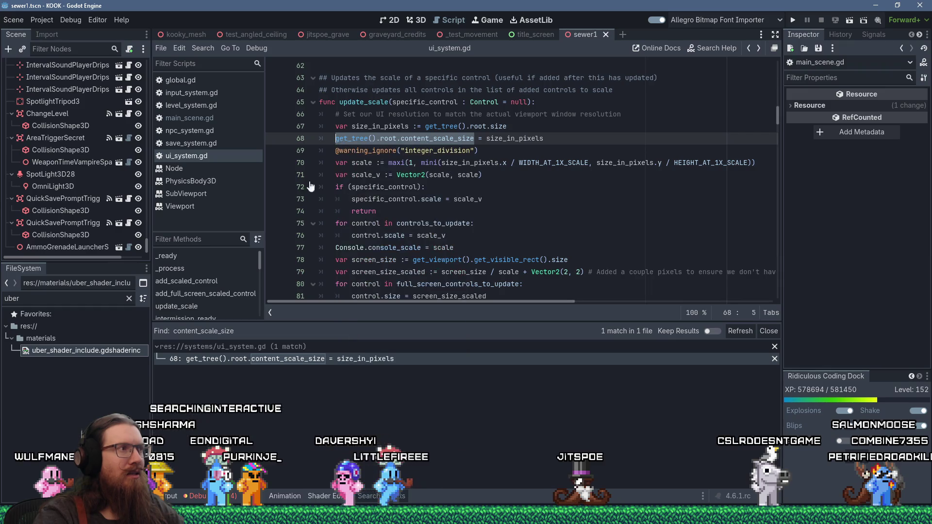
pyautogui.click(199, 120)
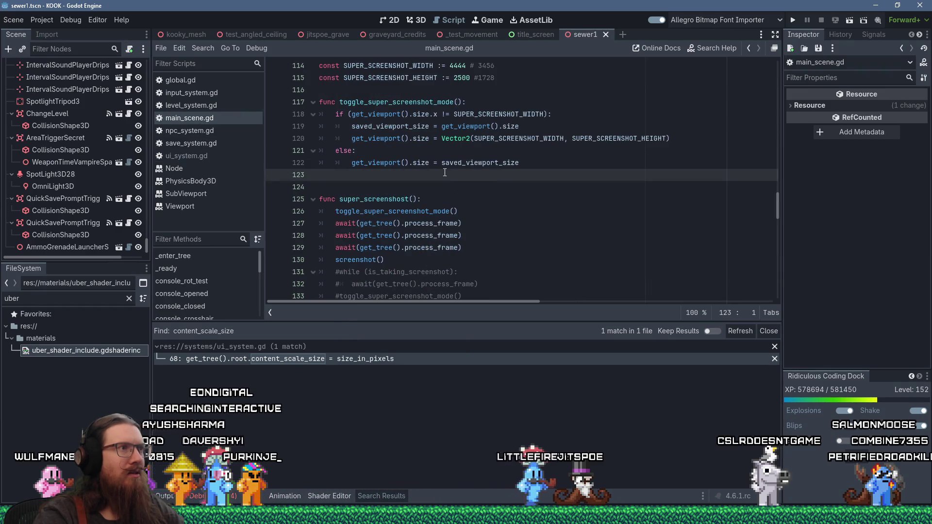
# Step: Add 'get_tree().root.content_scale_size = get_viewport().size' on line 123 of main_scene.gd
pyautogui.click(488, 106)
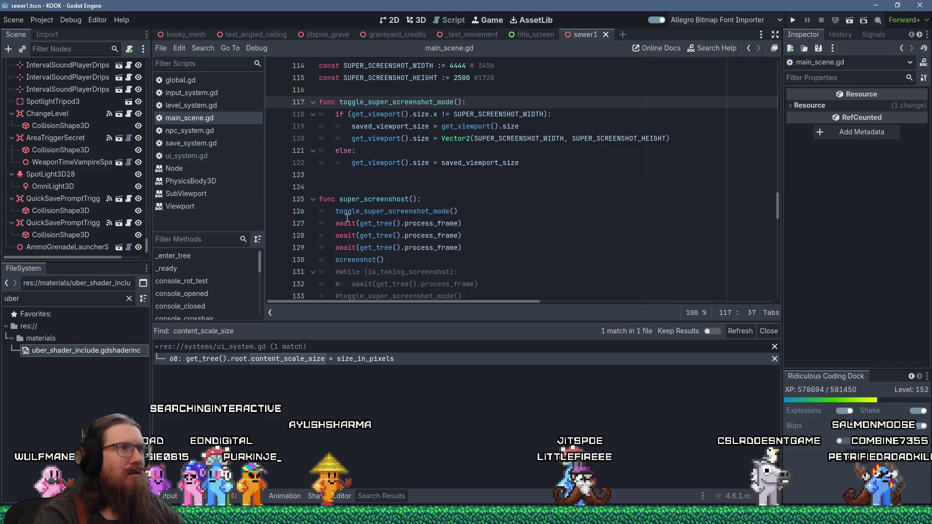
pyautogui.click(441, 173)
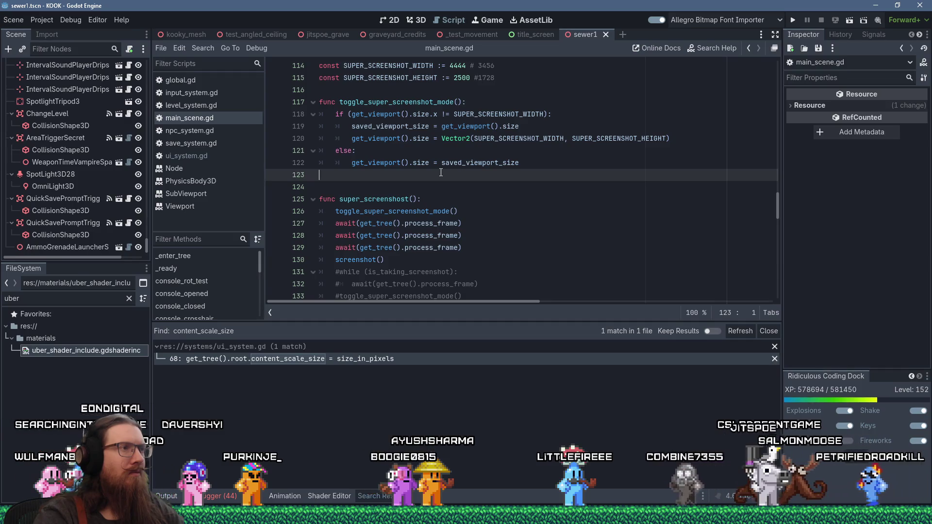
pyautogui.press('Tab')
pyautogui.press('shift+Insert')
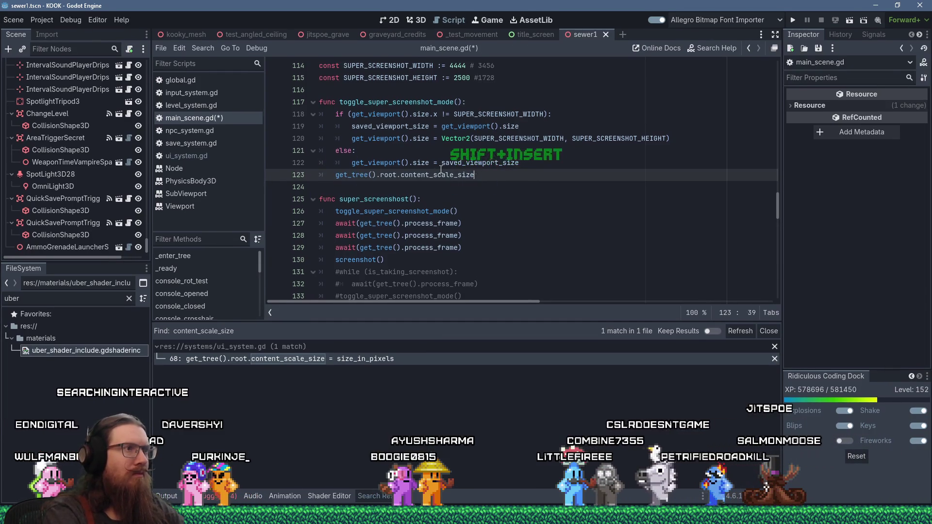
pyautogui.write(' =')
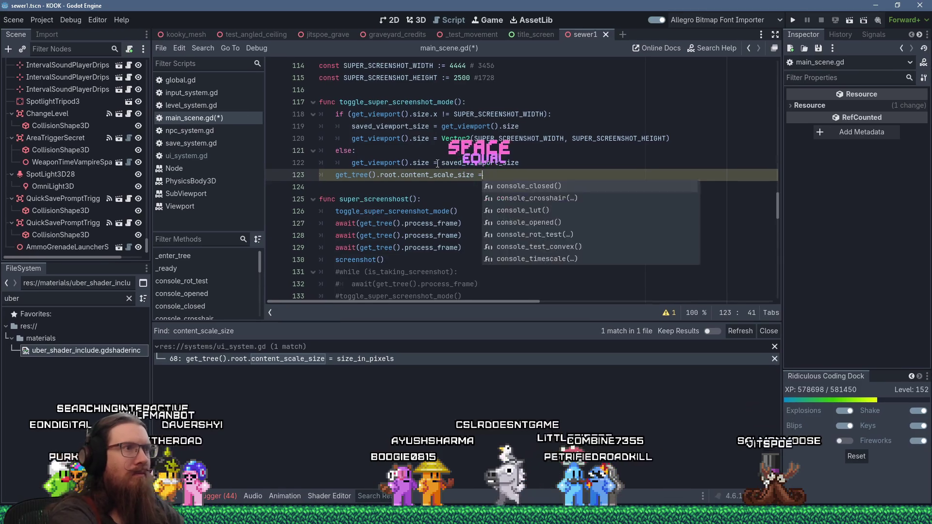
pyautogui.write(' get_viewport().')
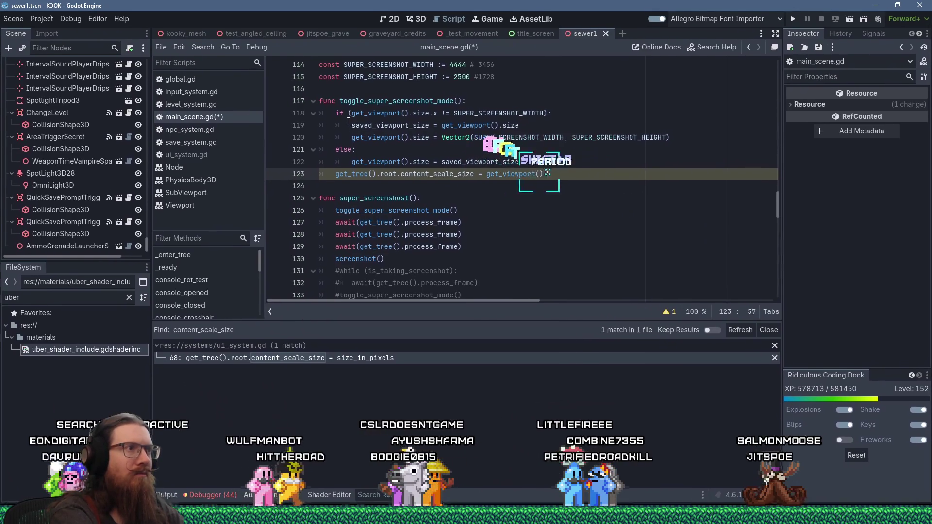
pyautogui.write('size')
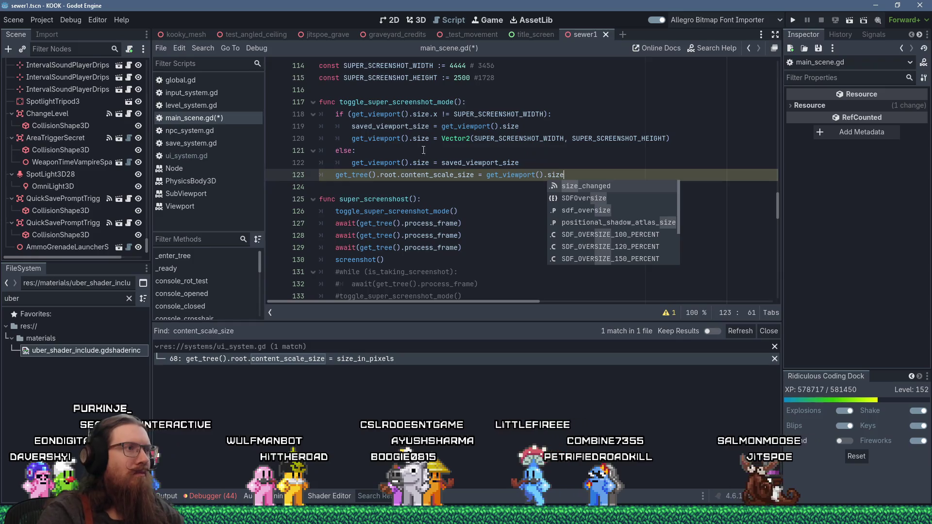
pyautogui.click(427, 151)
pyautogui.click(528, 187)
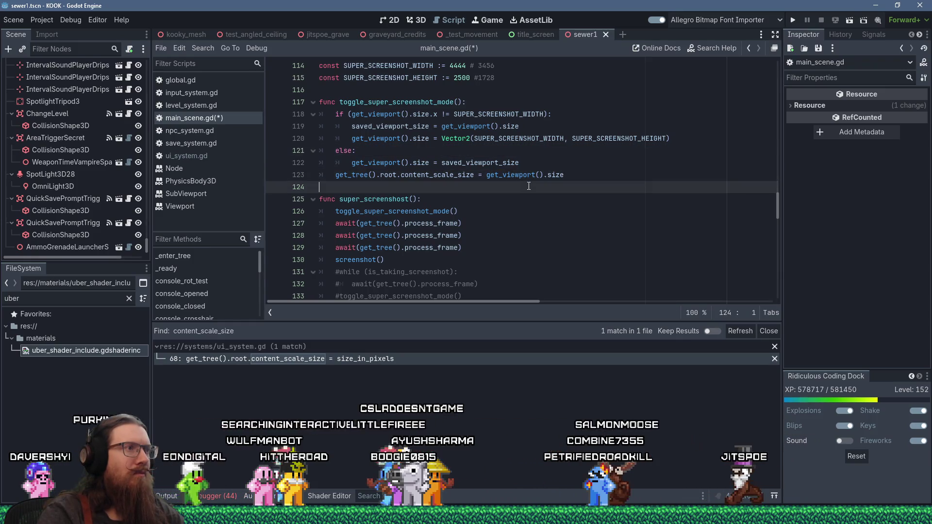
pyautogui.press('Return')
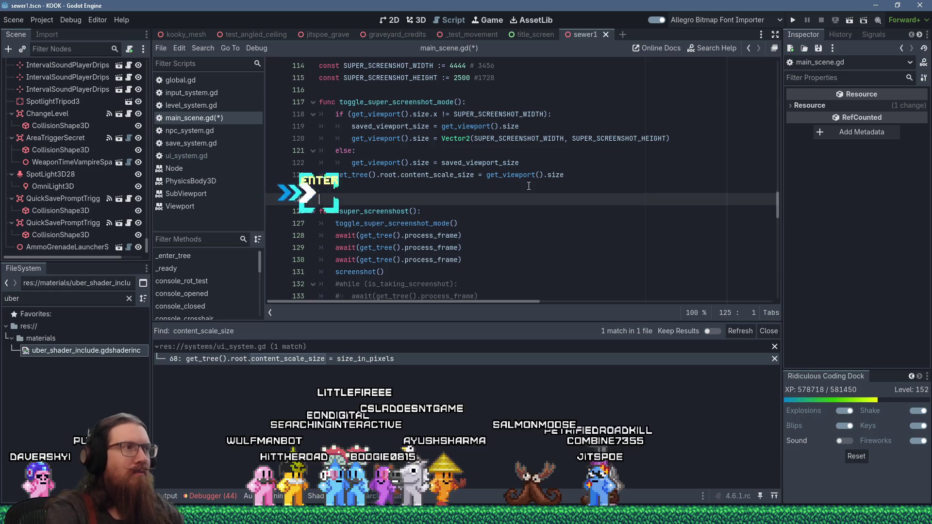
# Step: Test an F12 screenshot, make super_screenshot toggle back after one frame, and view the screenshots folder
pyautogui.click(793, 20)
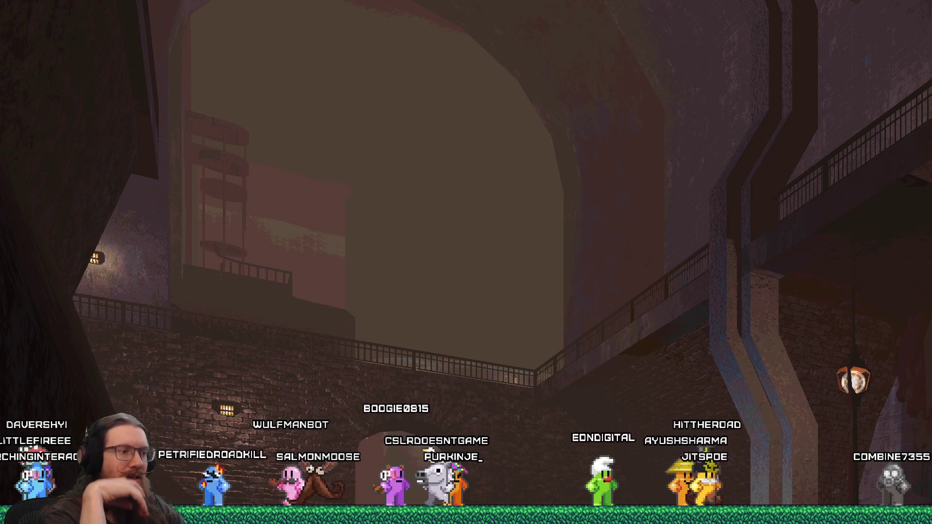
pyautogui.press('F12')
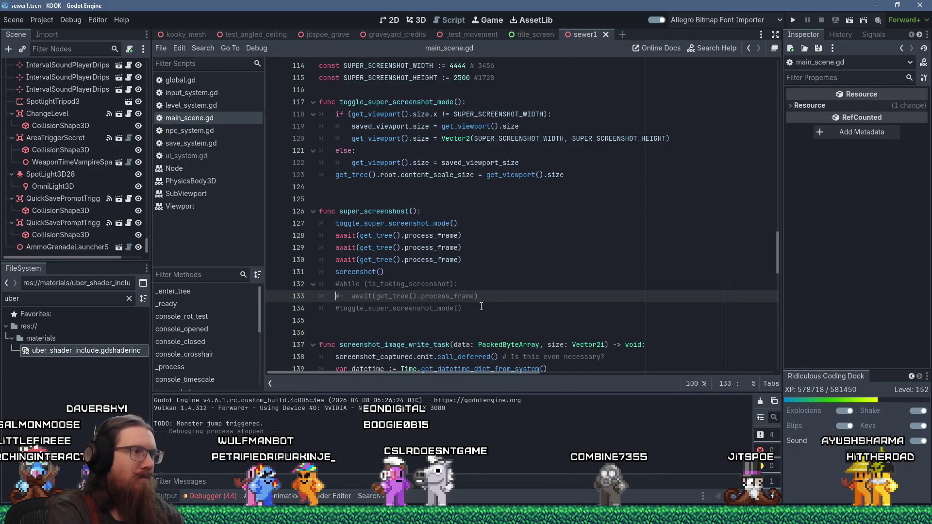
pyautogui.hotkey('shift', 'Down')
pyautogui.hotkey('ctrl', 'k')
pyautogui.press('Up')
pyautogui.hotkey('ctrl', 'shift', 'k')
pyautogui.press('BackSpace')
pyautogui.hotkey('ctrl', 'shift', 'k')
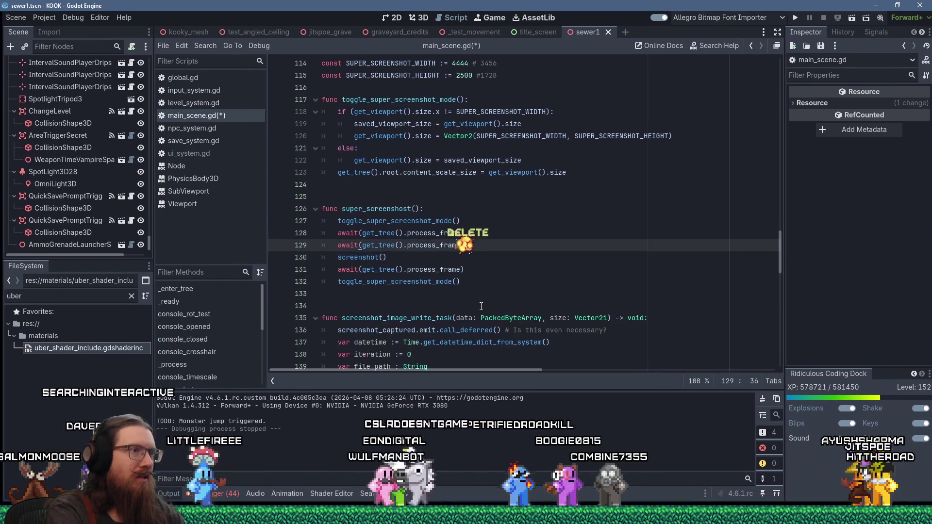
pyautogui.click(559, 274)
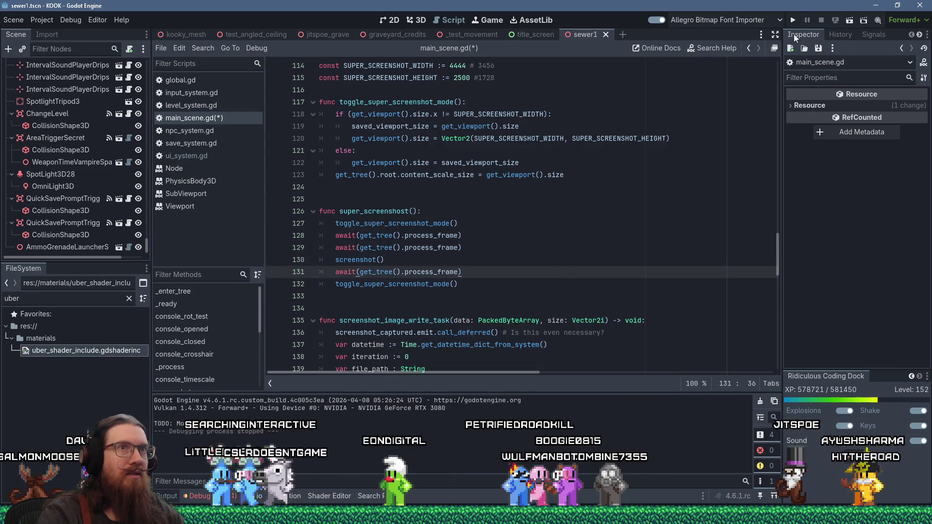
pyautogui.hotkey('alt', 'Tab')
pyautogui.press('Tab')
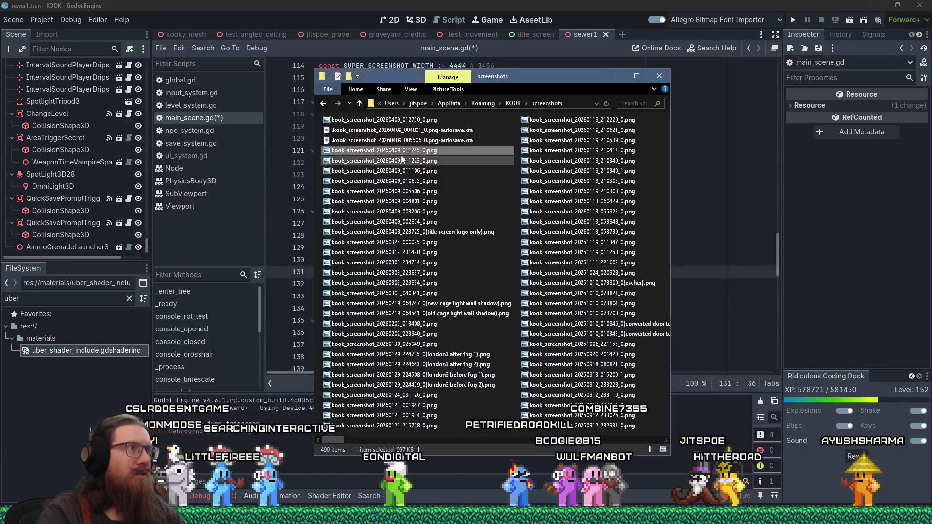
# Step: View the newest kook_screenshot PNG zoomed in, then close Photo Viewer and the screenshots folder
pyautogui.press('Return')
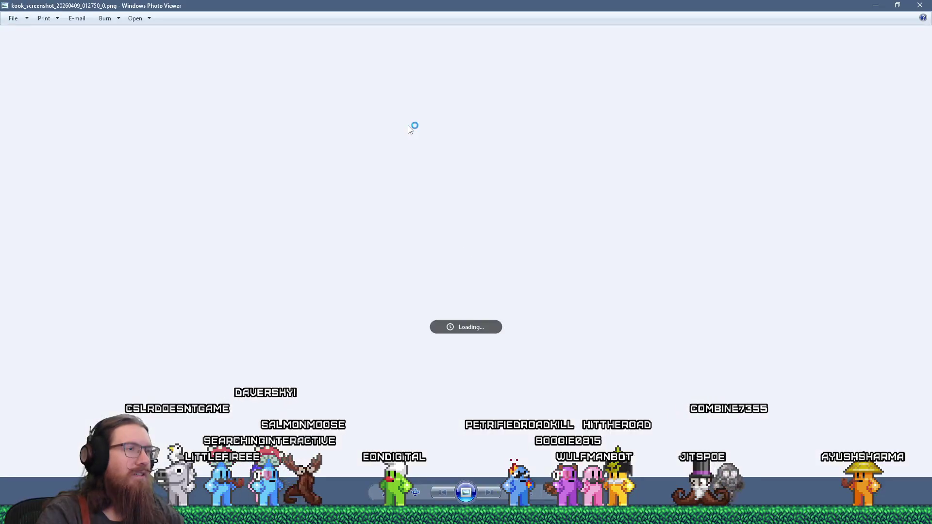
pyautogui.click(415, 492)
pyautogui.moveTo(98, 290)
pyautogui.mouseDown()
pyautogui.moveTo(422, 366)
pyautogui.moveTo(313, 271)
pyautogui.moveTo(699, 388)
pyautogui.mouseUp()
pyautogui.moveTo(518, 374); pyautogui.dragTo(577, 374)
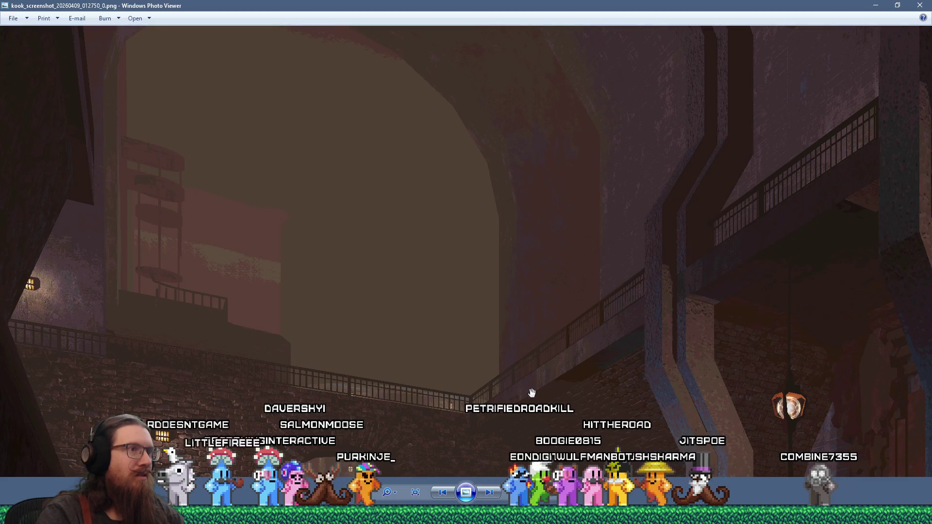
pyautogui.scroll(-2, 670, 403)
pyautogui.scroll(3, 459, 179)
pyautogui.moveTo(682, 240)
pyautogui.mouseDown()
pyautogui.moveTo(547, 161)
pyautogui.moveTo(520, 181)
pyautogui.moveTo(464, 283)
pyautogui.moveTo(444, 282)
pyautogui.moveTo(559, 185)
pyautogui.mouseUp()
pyautogui.click(920, 5)
pyautogui.click(672, 66)
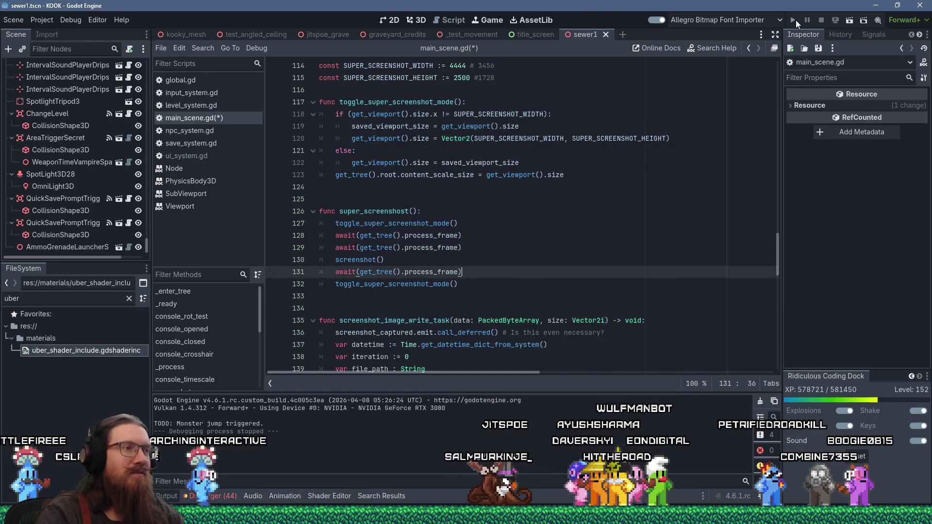
# Step: Run the game again, undo the last script edit, and return to the screenshots folder
pyautogui.press('F5')
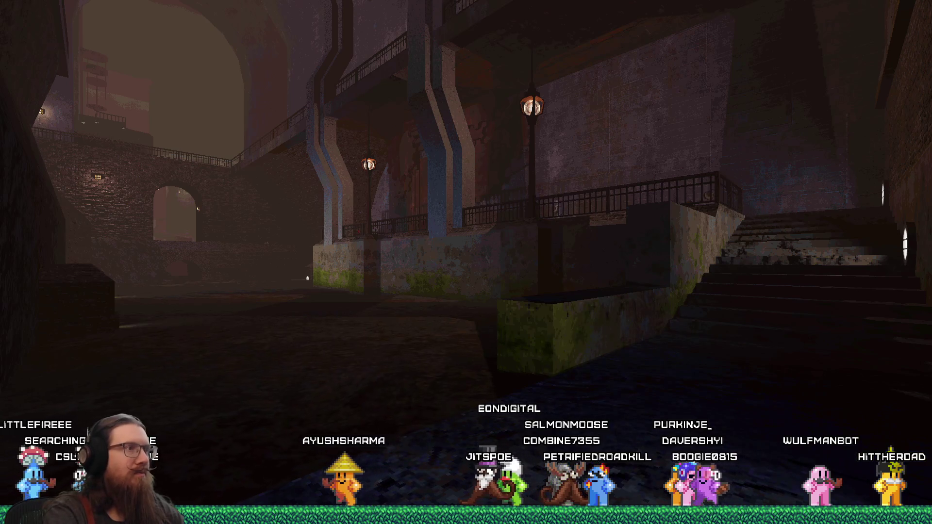
pyautogui.hotkey('alt', 'Tab')
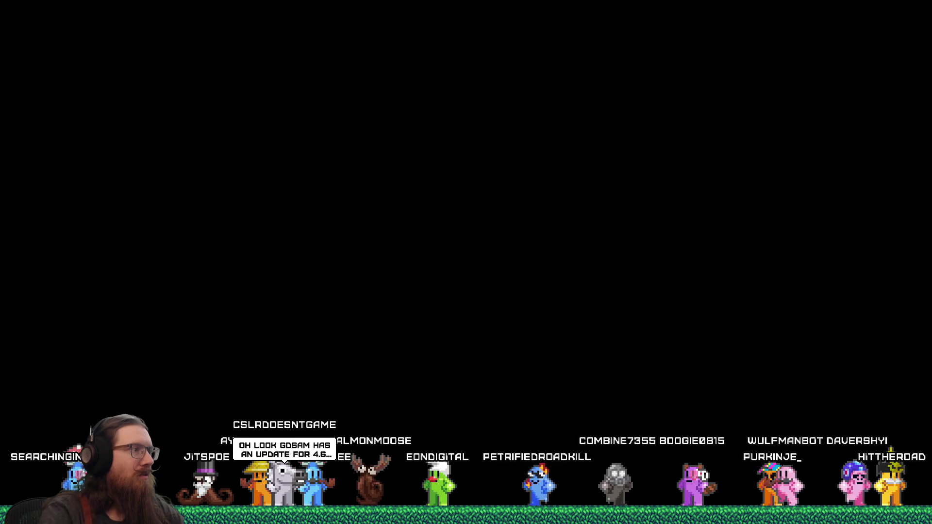
pyautogui.hotkey('ctrl', 'z')
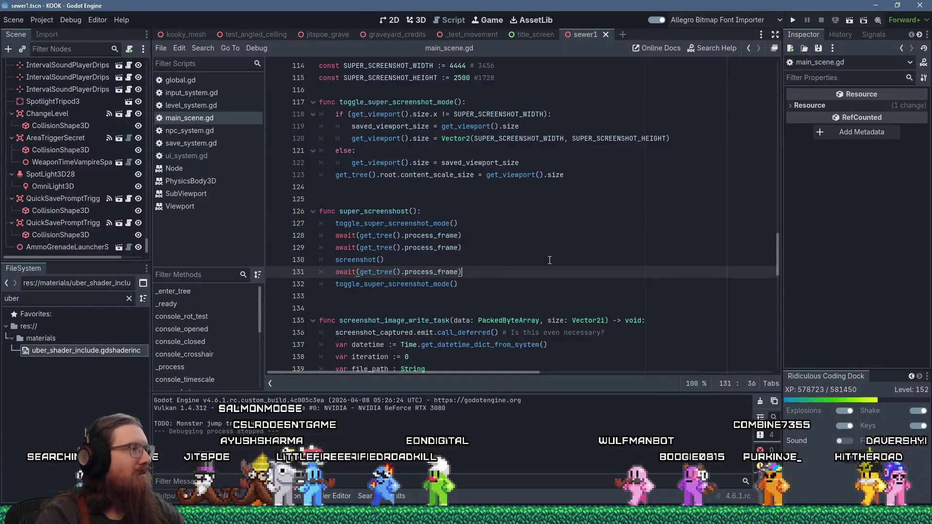
pyautogui.hotkey('alt', 'Tab')
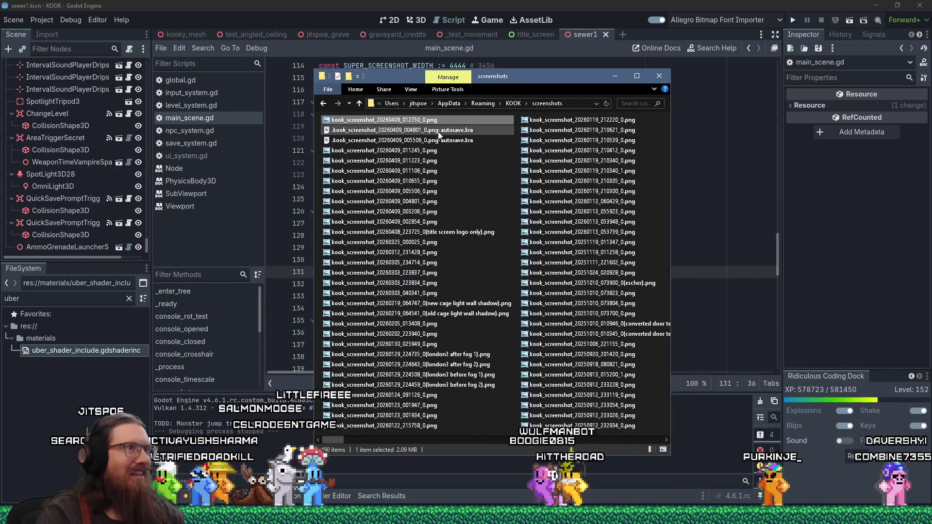
# Step: Preview the kook_screenshot_20260409_012750_0.png screenshot and delete it
pyautogui.click(450, 181)
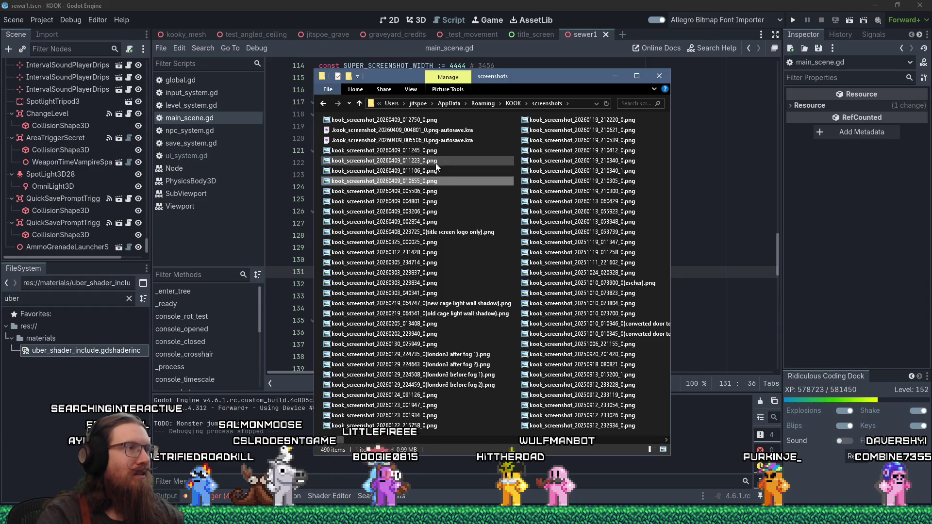
pyautogui.click(415, 161)
pyautogui.rightClick(414, 161)
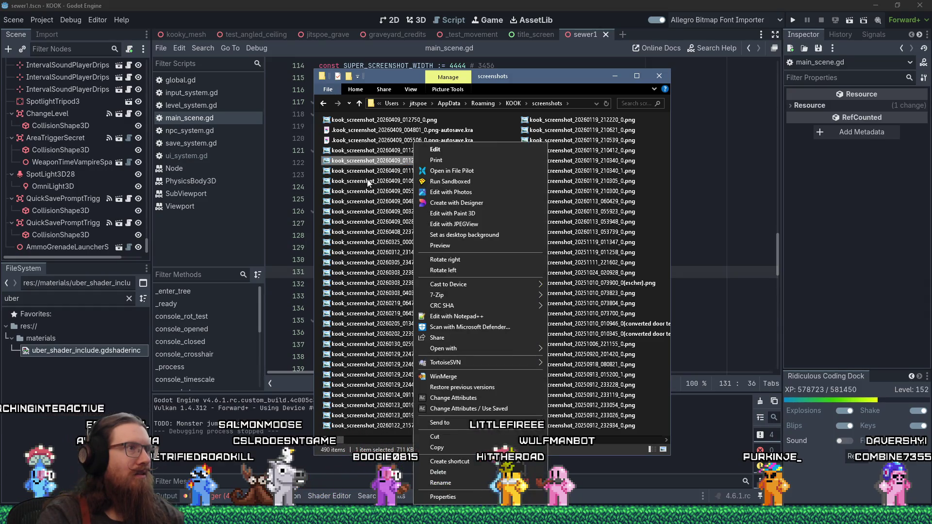
pyautogui.click(337, 122)
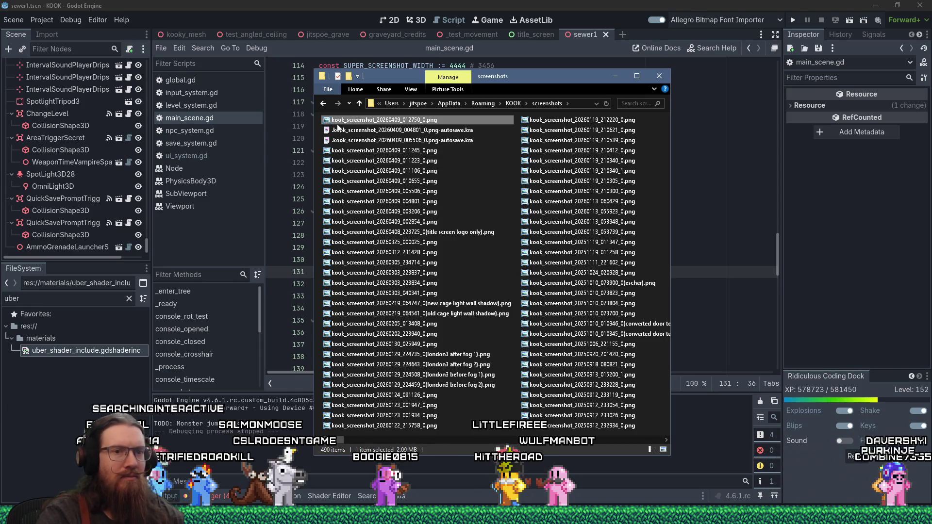
pyautogui.click(410, 436)
pyautogui.click(410, 437)
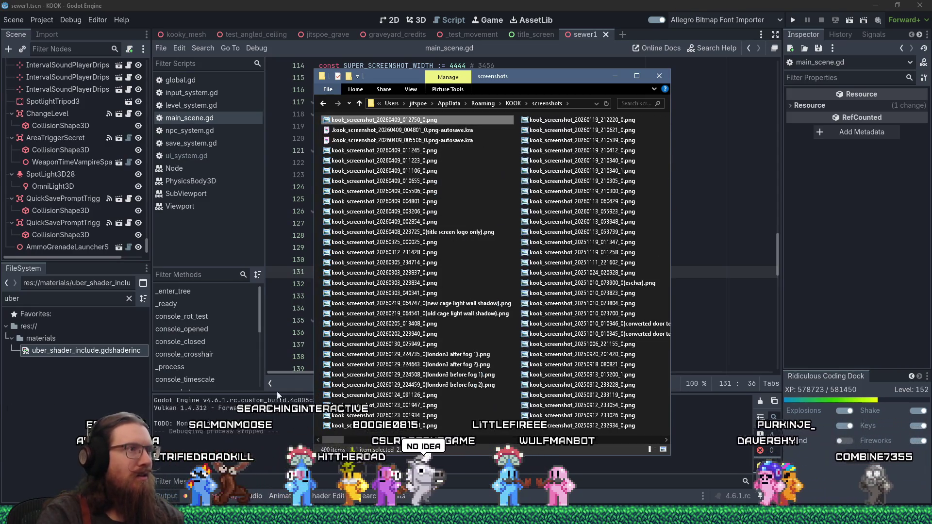
pyautogui.doubleClick(380, 122)
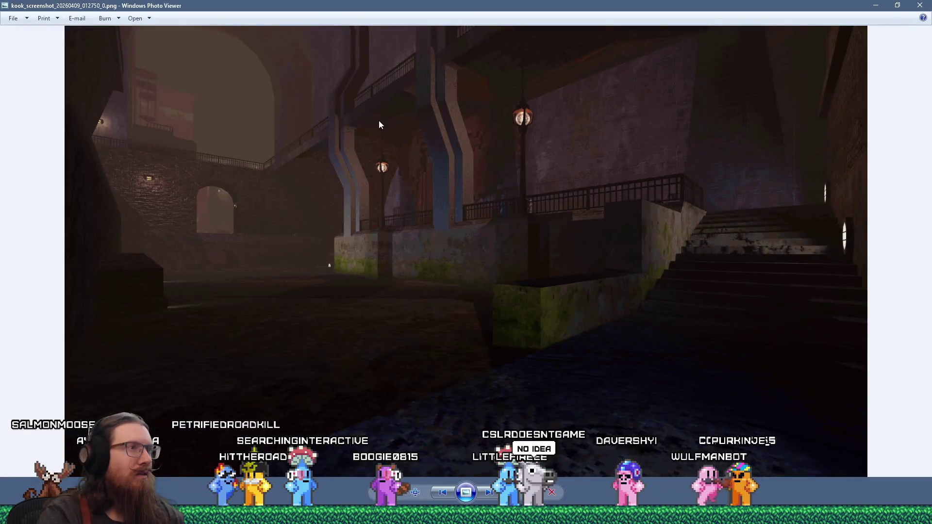
pyautogui.press('Escape')
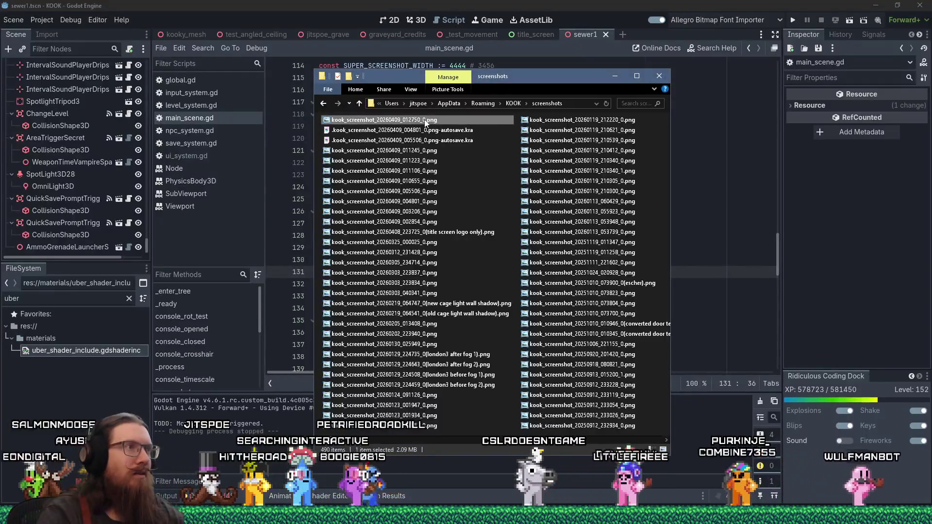
pyautogui.rightClick(425, 120)
pyautogui.click(447, 473)
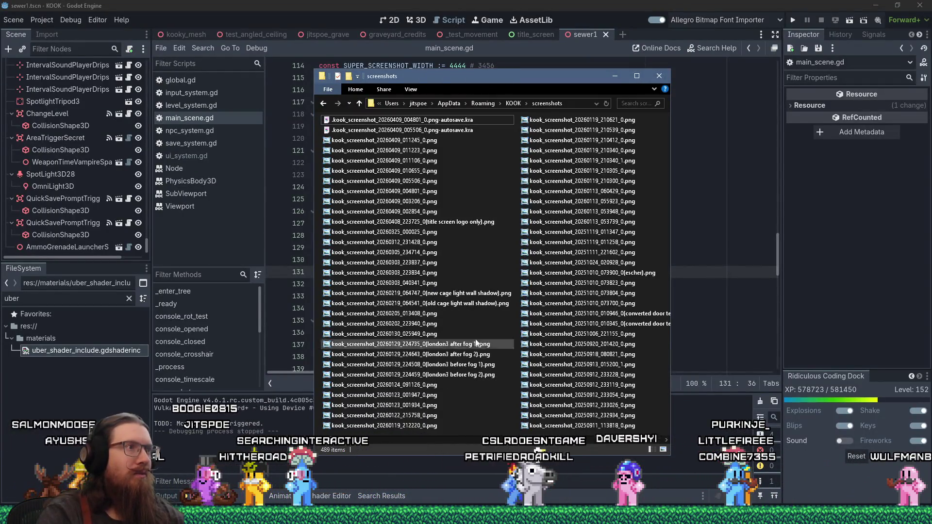
# Step: Run the game from Godot, then close it with the 'quit' console command
pyautogui.click(681, 5)
pyautogui.press('F5')
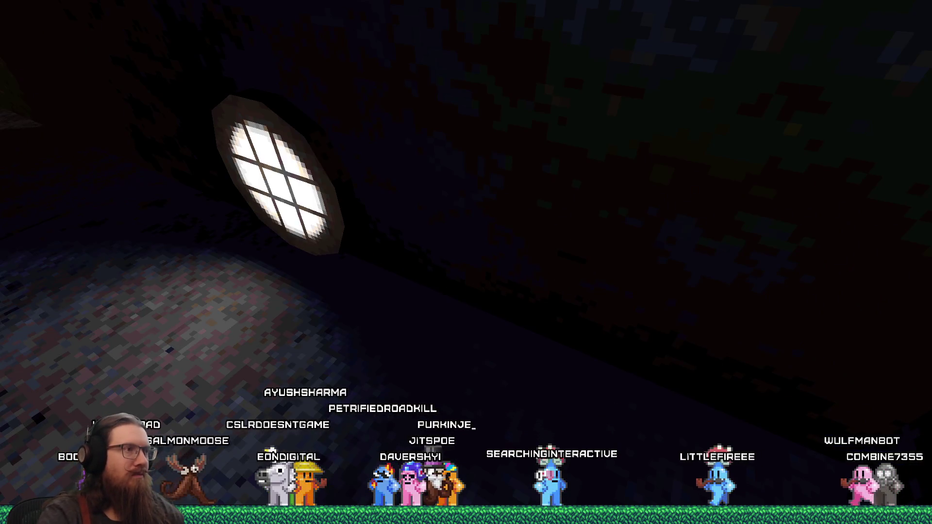
pyautogui.press('`')
pyautogui.write('quit')
pyautogui.press('Return')
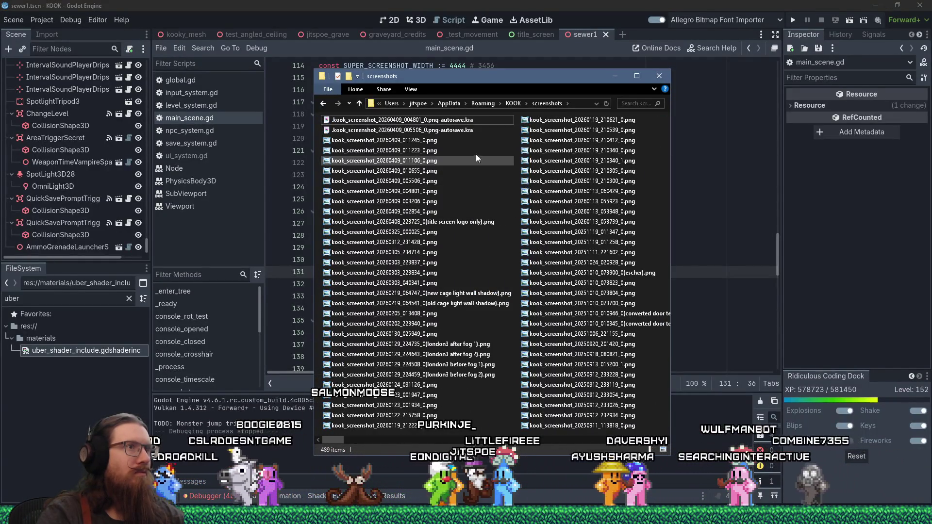
# Step: Refresh the screenshots folder from the KOOK folder and bring it back up over Godot
pyautogui.click(513, 103)
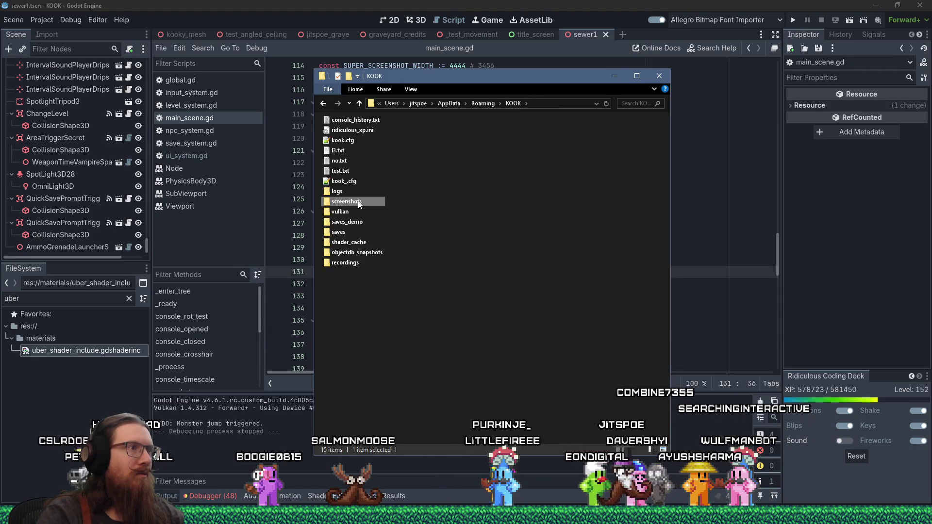
pyautogui.doubleClick(359, 202)
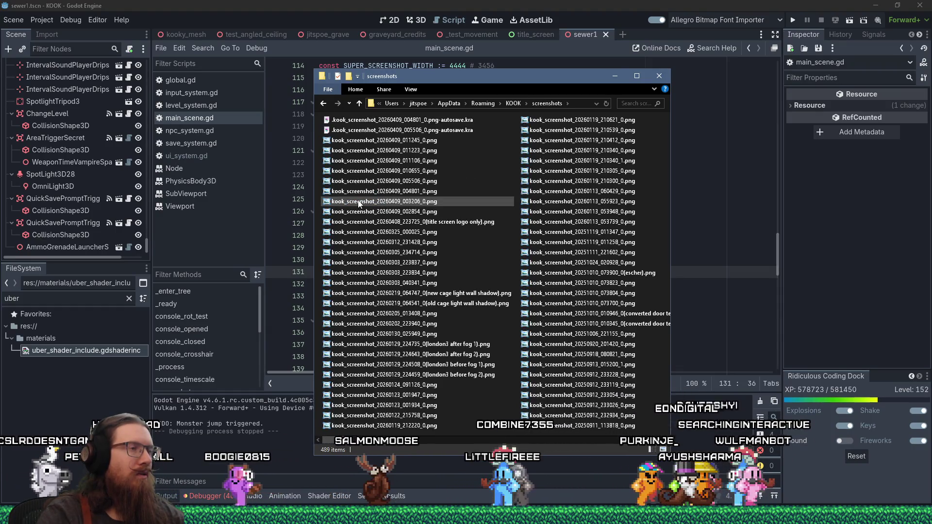
pyautogui.click(392, 4)
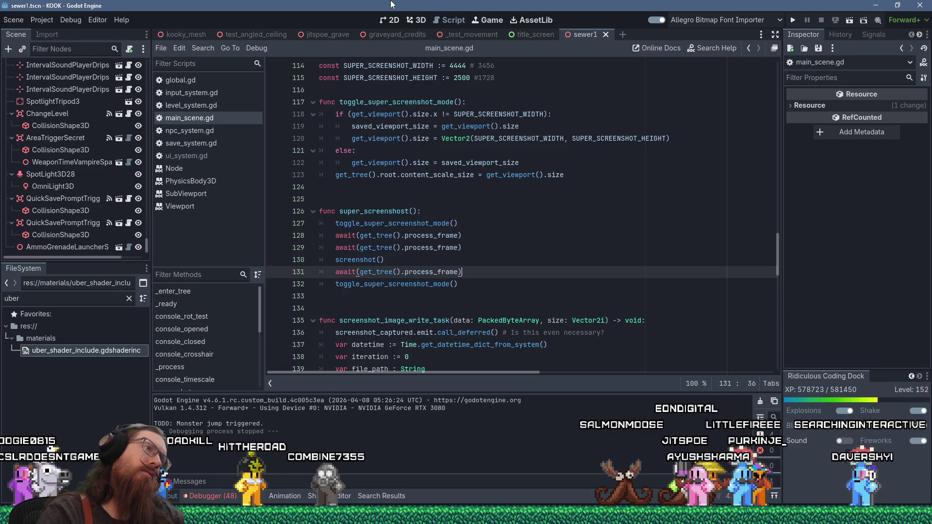
pyautogui.hotkey('alt', 'Tab')
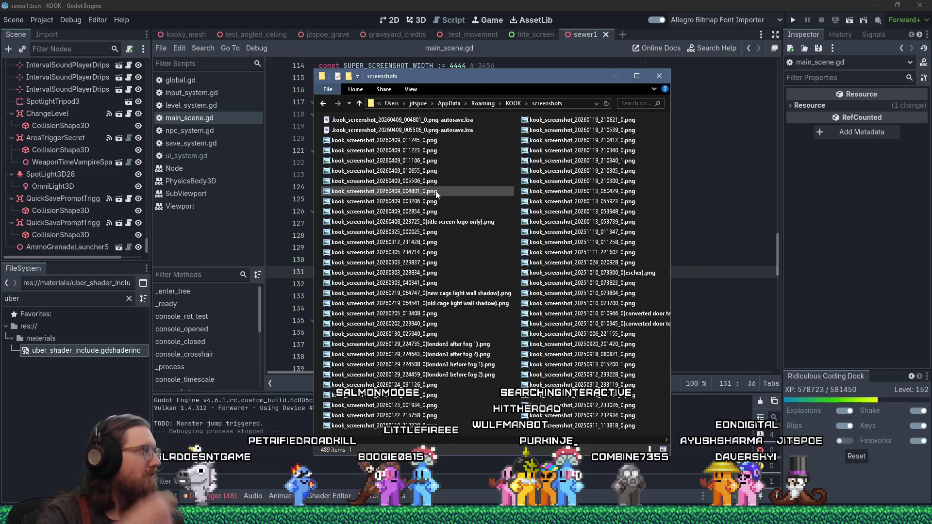
# Step: Drag the screenshots folder window right and down to reveal more of the Godot script
pyautogui.moveTo(437, 195)
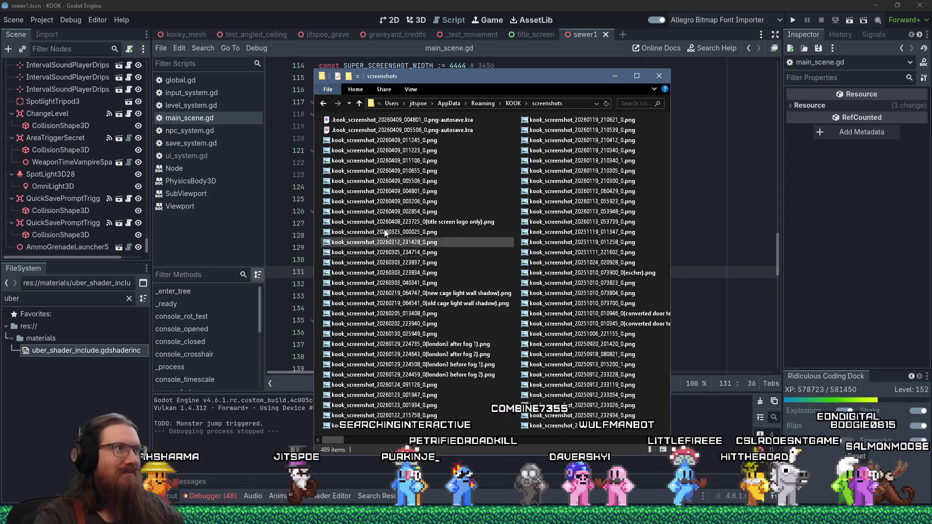
pyautogui.moveTo(484, 79)
pyautogui.mouseDown()
pyautogui.moveTo(564, 87)
pyautogui.moveTo(599, 107)
pyautogui.mouseUp()
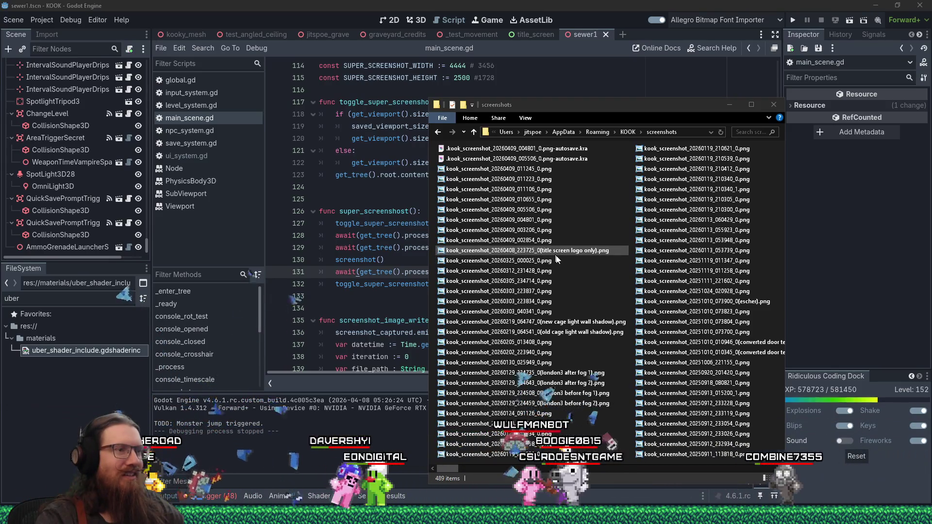
# Step: Add 'if (is_taking_screenshot): return' at the top of super_screenshot
pyautogui.hotkey('alt', 'Tab')
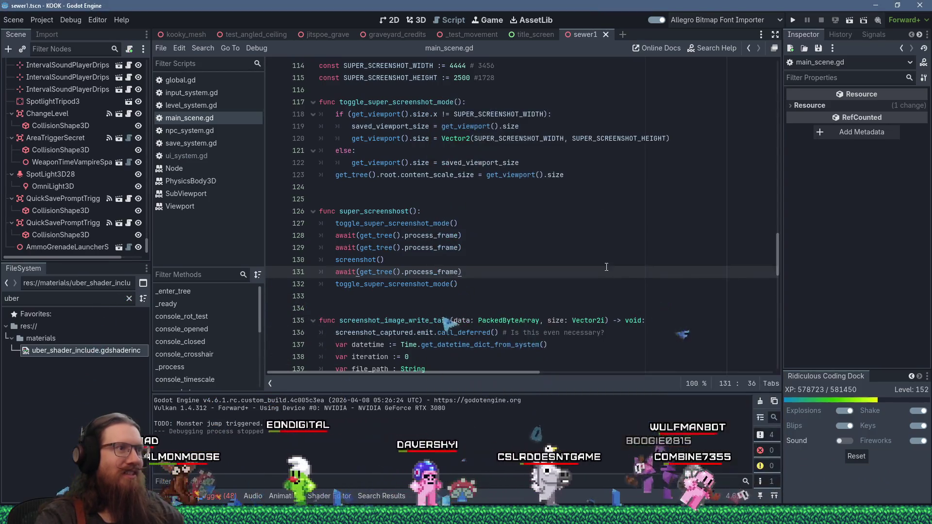
pyautogui.scroll(-3, 548, 288)
pyautogui.scroll(4, 539, 287)
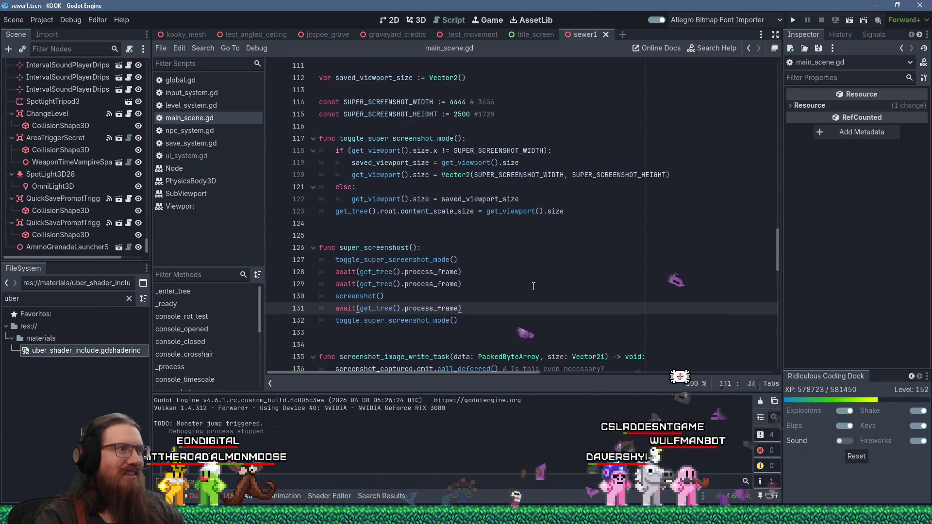
pyautogui.click(531, 285)
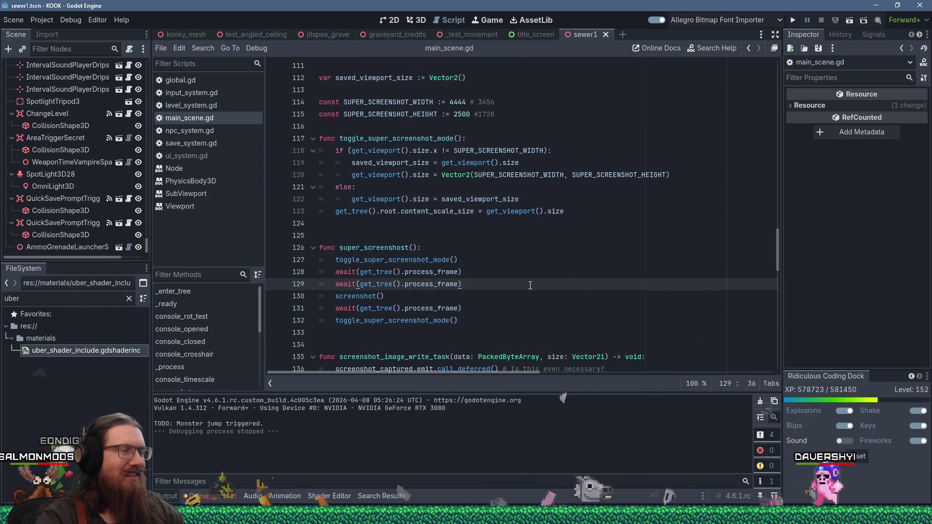
pyautogui.press('Down')
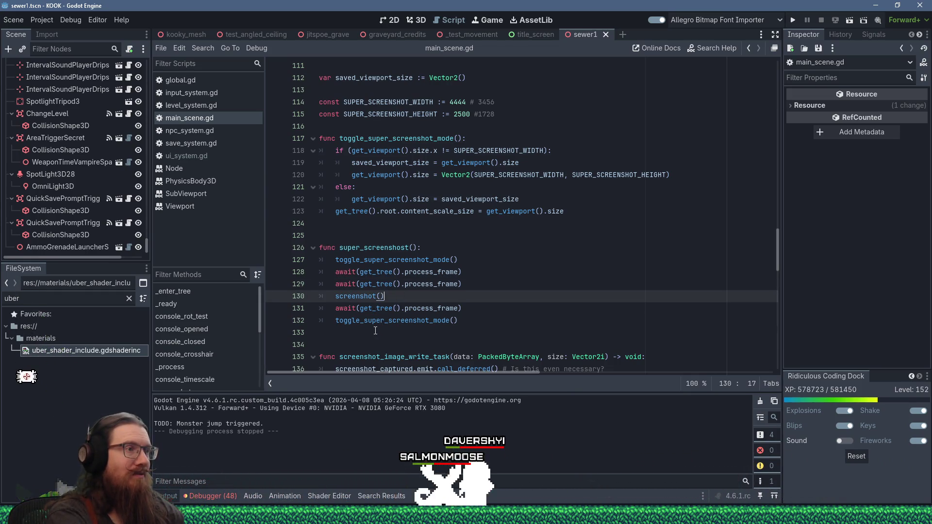
pyautogui.press('Up')
pyautogui.press('Up')
pyautogui.press('Up')
pyautogui.press('End')
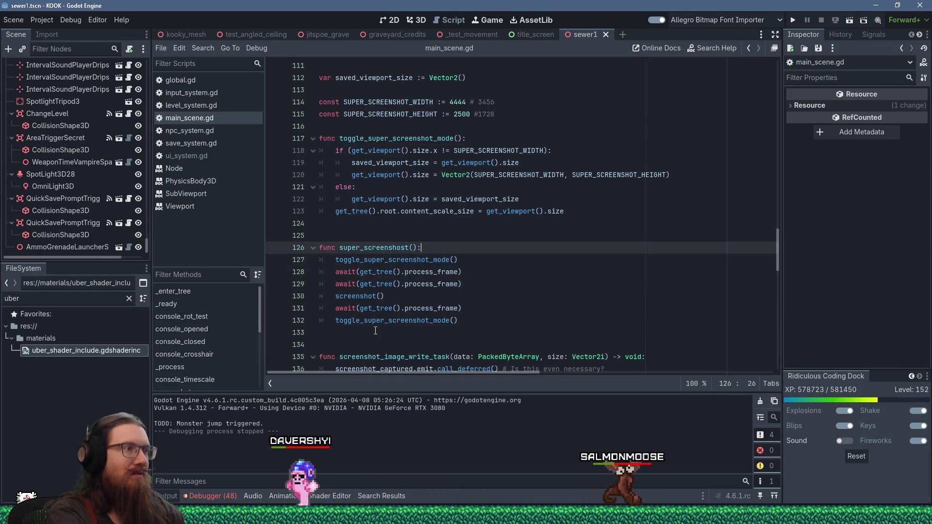
pyautogui.press('Return')
pyautogui.write('if (taking')
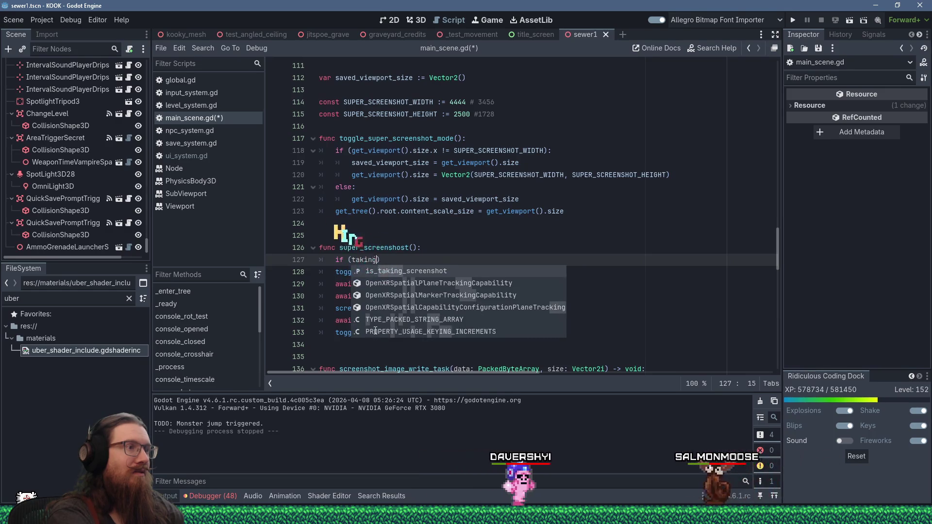
pyautogui.press('Return')
pyautogui.write(':')
pyautogui.press('Return')
pyautogui.write('return')
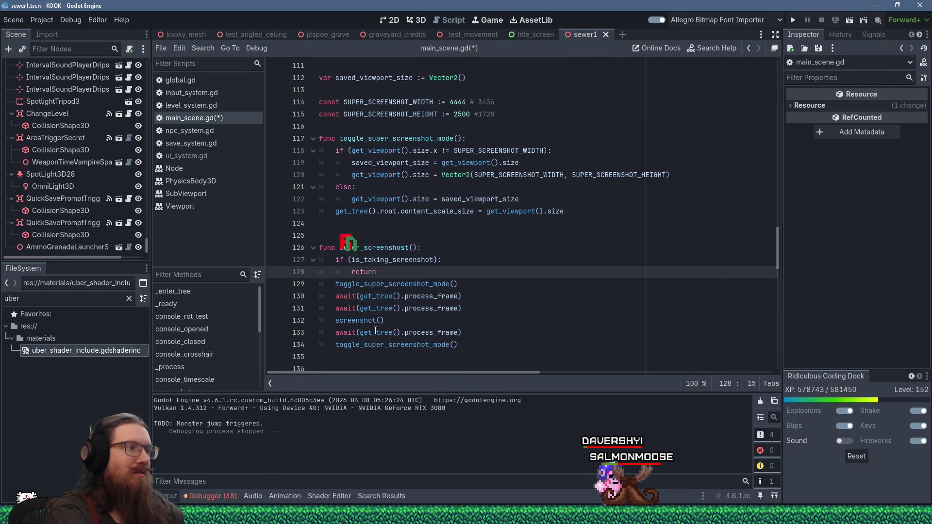
# Step: Type a 'while (is_taking_screenshot)' loop after the screenshot call
pyautogui.press('Down')
pyautogui.press('Down')
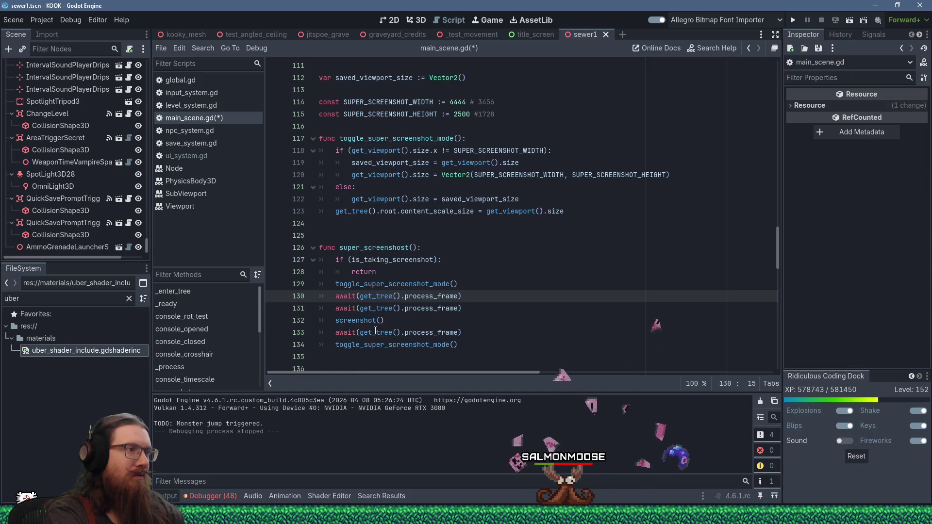
pyautogui.press('Down')
pyautogui.press('Down')
pyautogui.press('Down')
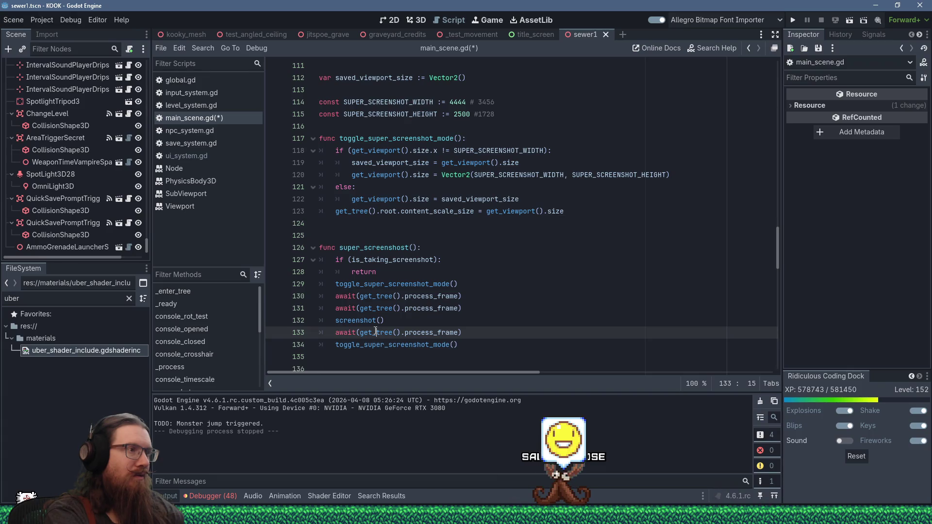
pyautogui.press('Up')
pyautogui.press('Up')
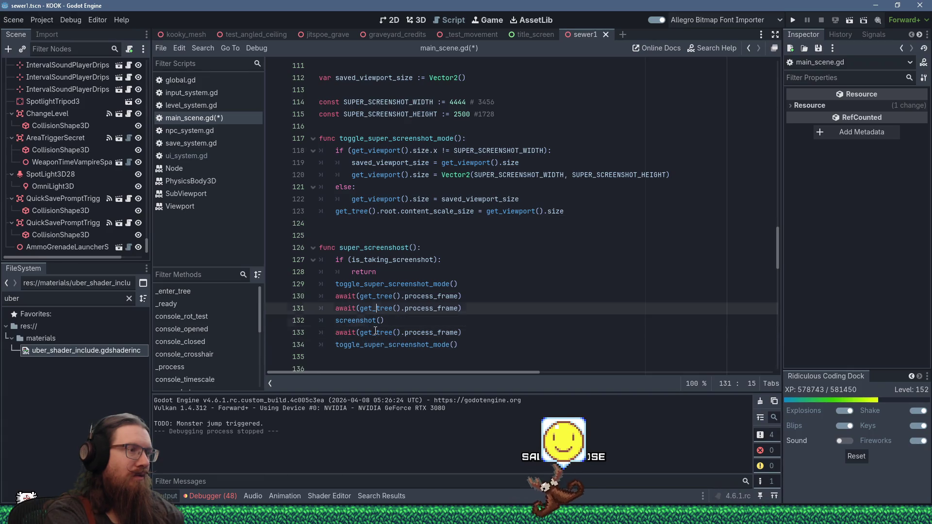
pyautogui.press('Down')
pyautogui.press('Down')
pyautogui.press('Up')
pyautogui.press('Down')
pyautogui.press('End')
pyautogui.press('Return')
pyautogui.write('while (is_taking_')
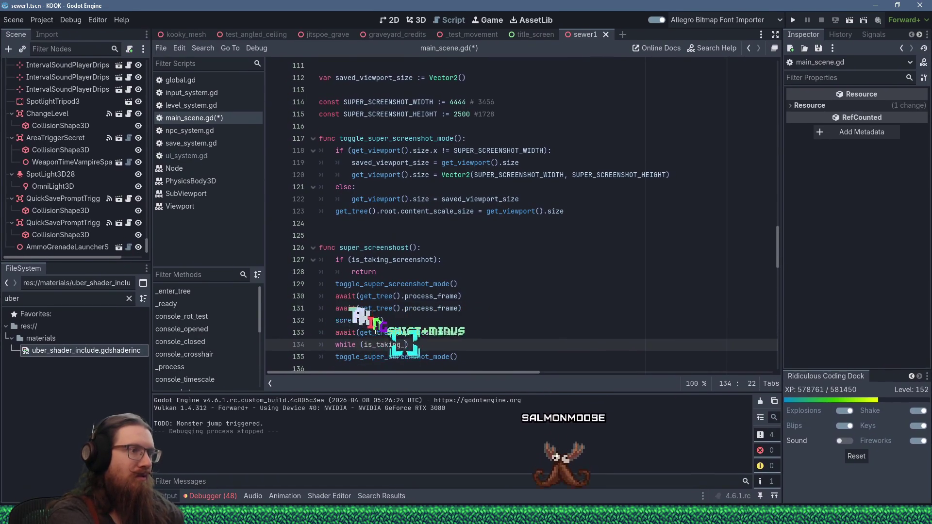
pyautogui.write('screensho')
pyautogui.press('Return')
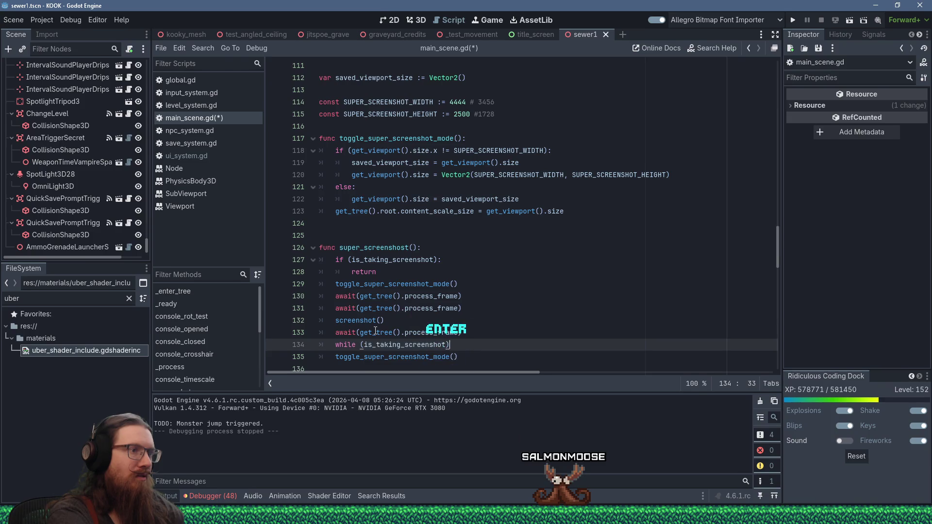
pyautogui.press('Return')
# Step: Move the while loop above the await line, remove blank lines, save, and run the game
pyautogui.moveTo(335, 345); pyautogui.dragTo(455, 345)
pyautogui.hotkey('ctrl', 'c')
pyautogui.hotkey('shift', 'Delete')
pyautogui.press('shift+Insert')
pyautogui.press('Return')
pyautogui.press('Down')
pyautogui.press('Down')
pyautogui.hotkey('shift', 'Up')
pyautogui.hotkey('shift', 'Up')
pyautogui.press('End')
pyautogui.press('Delete')
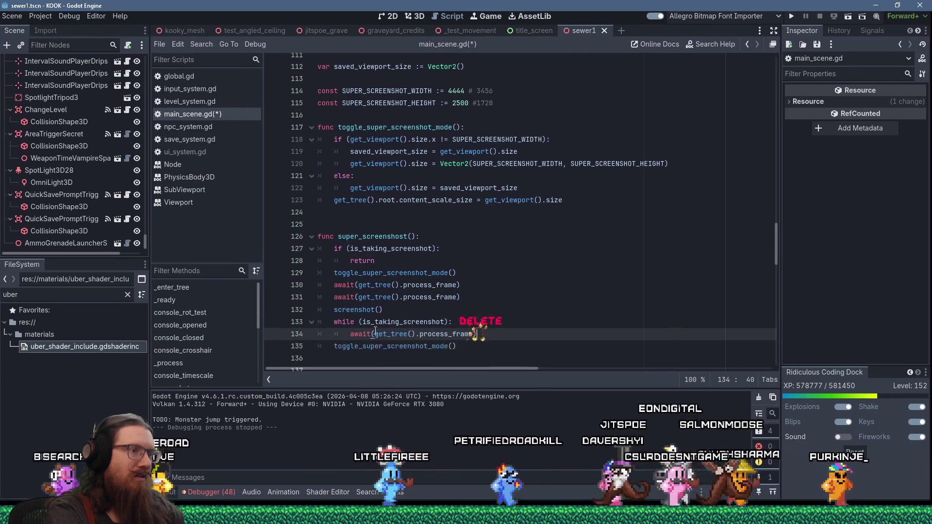
pyautogui.hotkey('ctrl', 's')
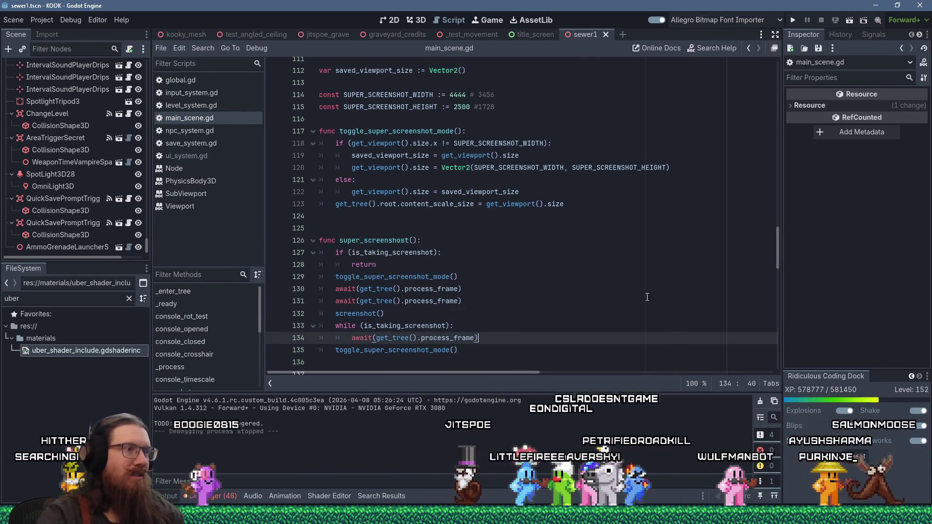
pyautogui.click(792, 21)
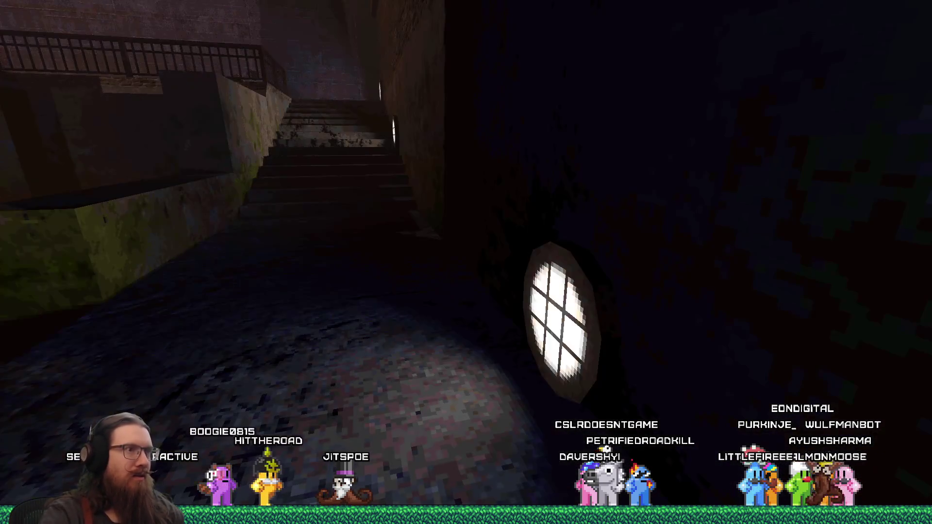
# Step: Take a screenshot in the running game, then select the newest file in the screenshots folder
pyautogui.press('`')
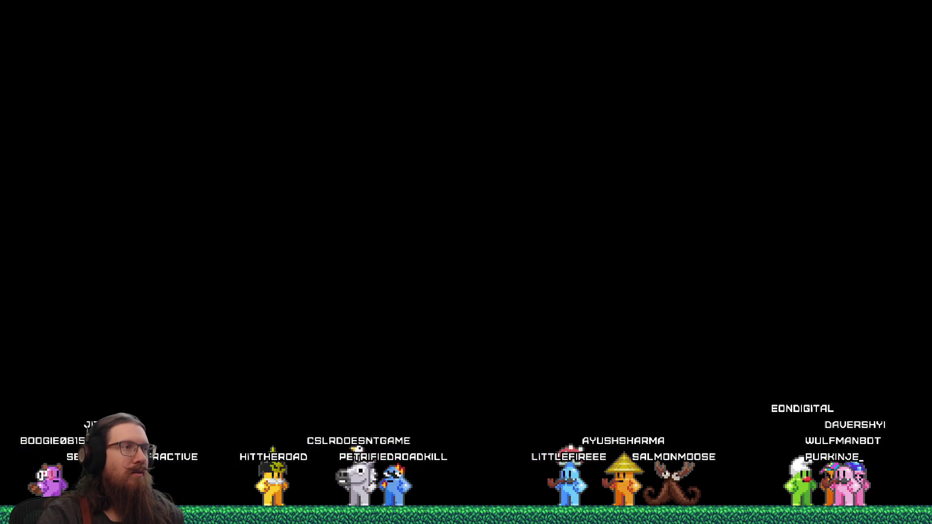
pyautogui.hotkey('alt', 'Tab')
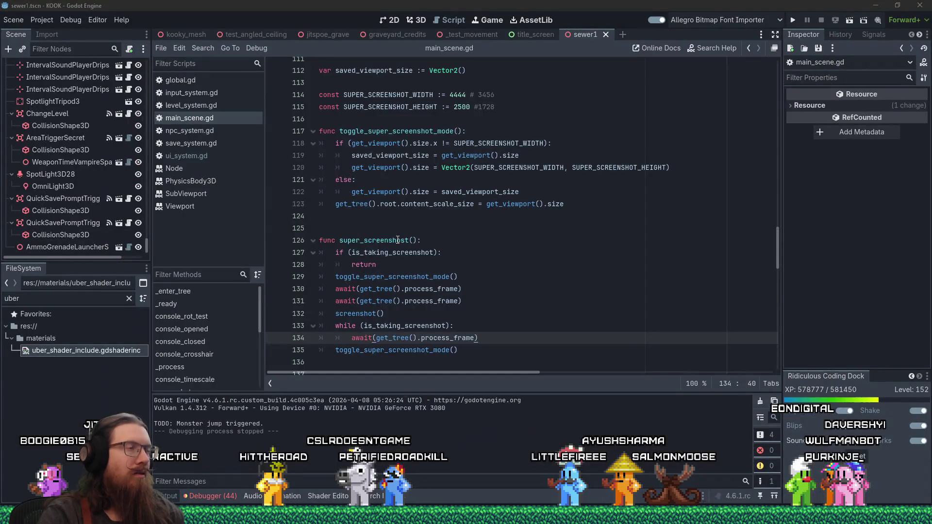
pyautogui.hotkey('alt', 'Tab')
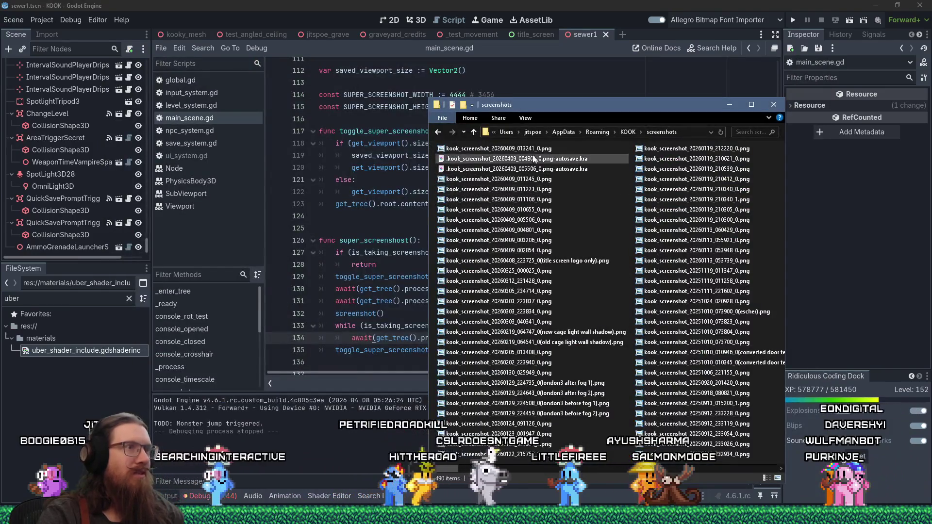
pyautogui.click(490, 149)
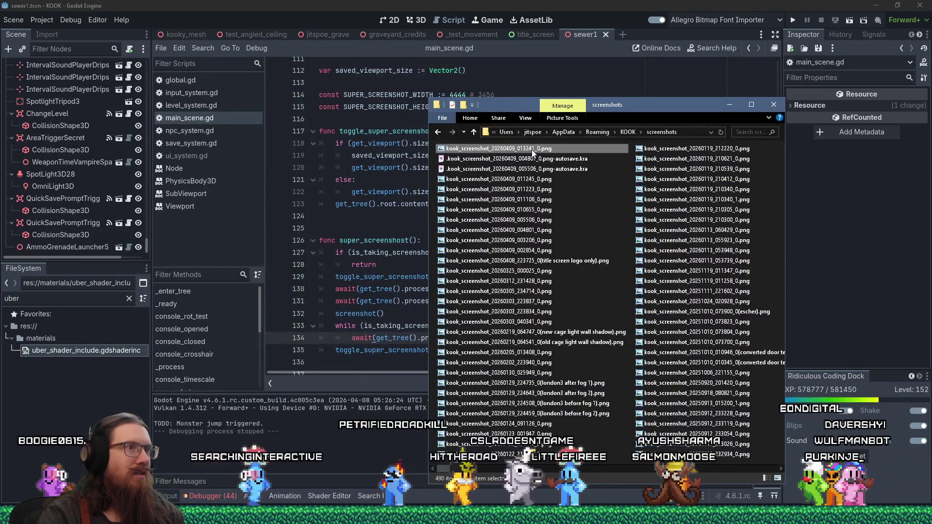
pyautogui.press('Return')
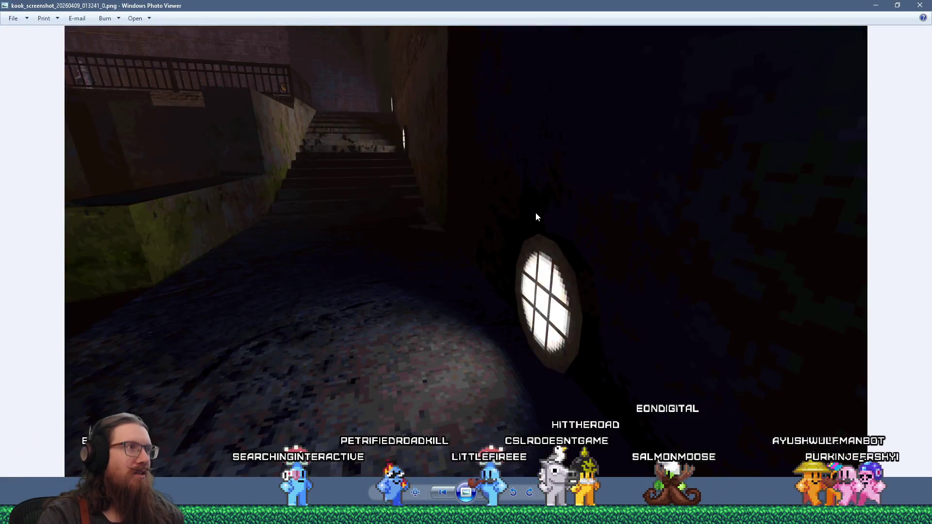
pyautogui.click(416, 492)
pyautogui.moveTo(266, 208); pyautogui.dragTo(459, 223)
pyautogui.moveTo(387, 214)
pyautogui.mouseDown()
pyautogui.moveTo(479, 215)
pyautogui.moveTo(564, 175)
pyautogui.mouseUp()
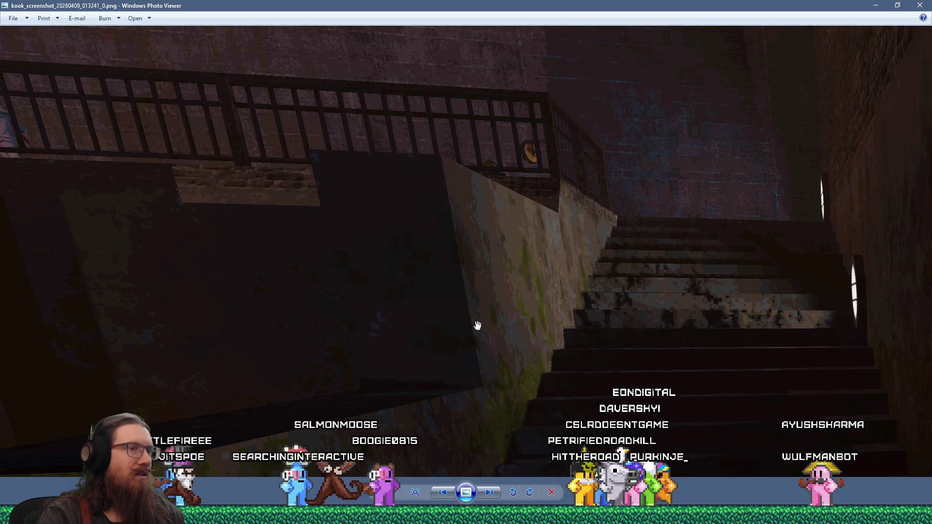
pyautogui.scroll(5, 473, 323)
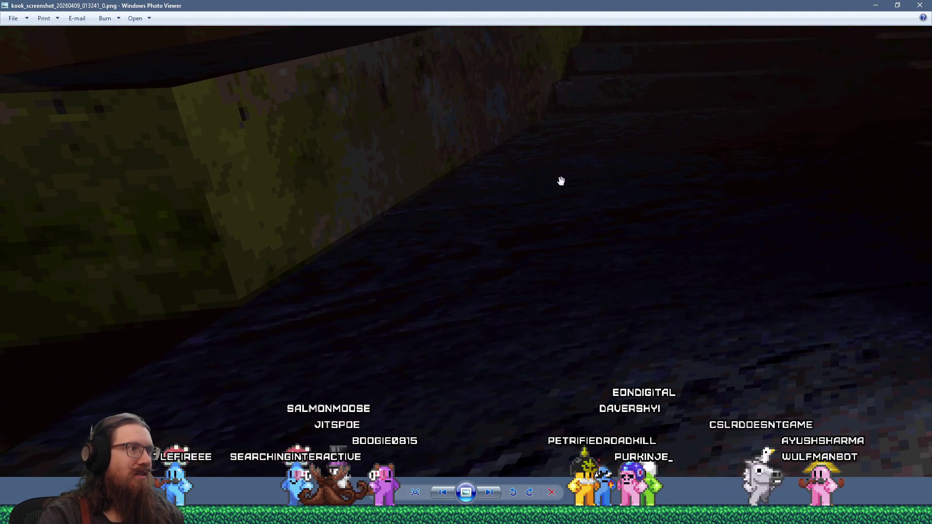
pyautogui.scroll(-4, 572, 190)
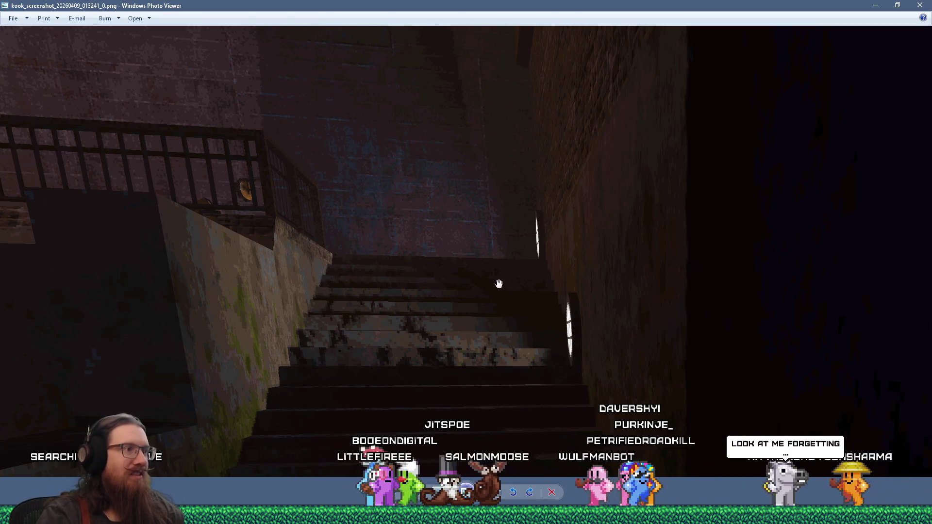
pyautogui.scroll(-6, 150, 254)
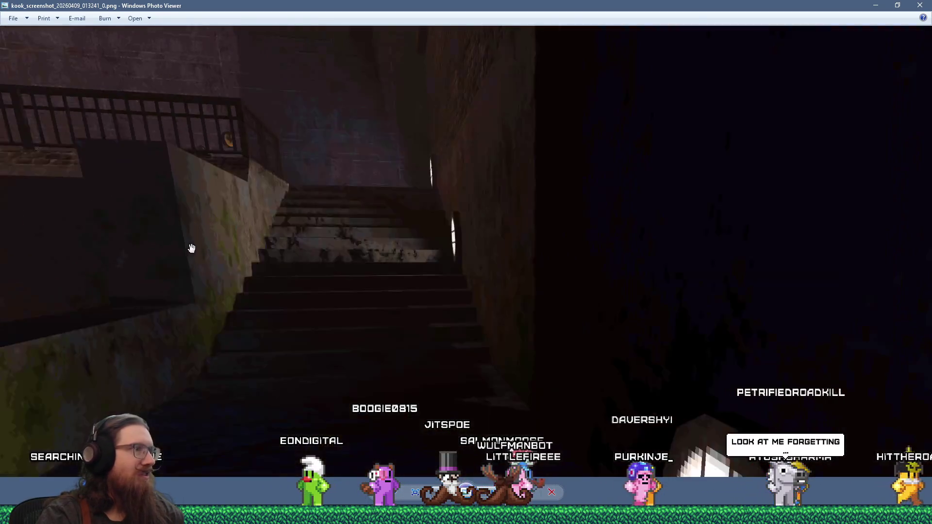
pyautogui.press('Escape')
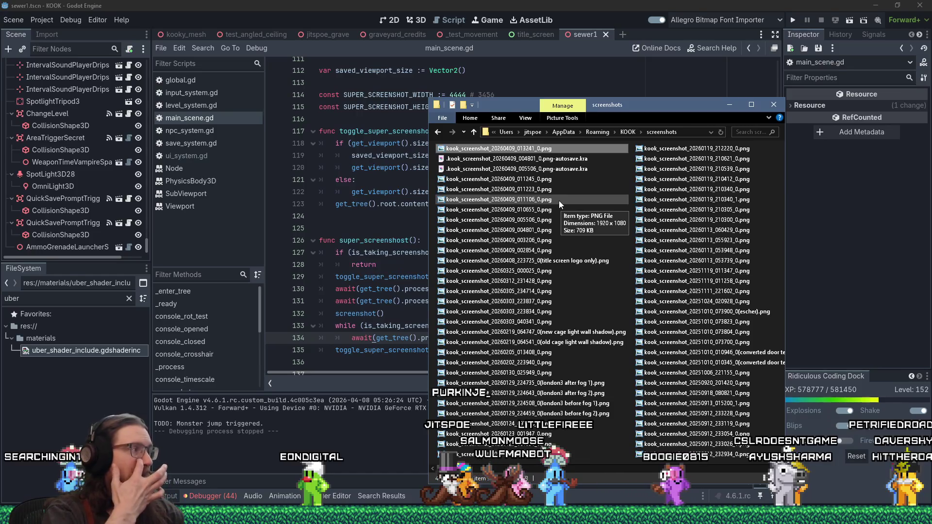
# Step: Delete the old screenshot file and run the game again
pyautogui.rightClick(556, 149)
pyautogui.click(597, 471)
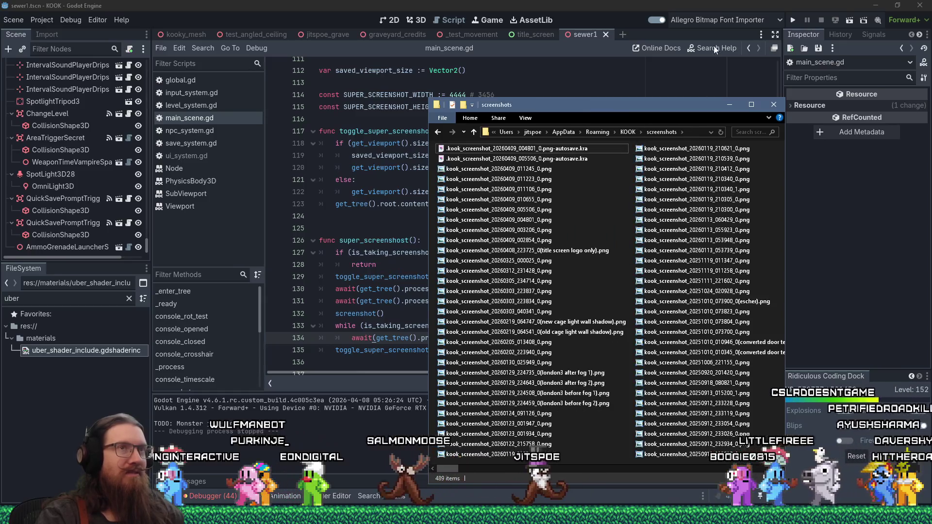
pyautogui.click(794, 17)
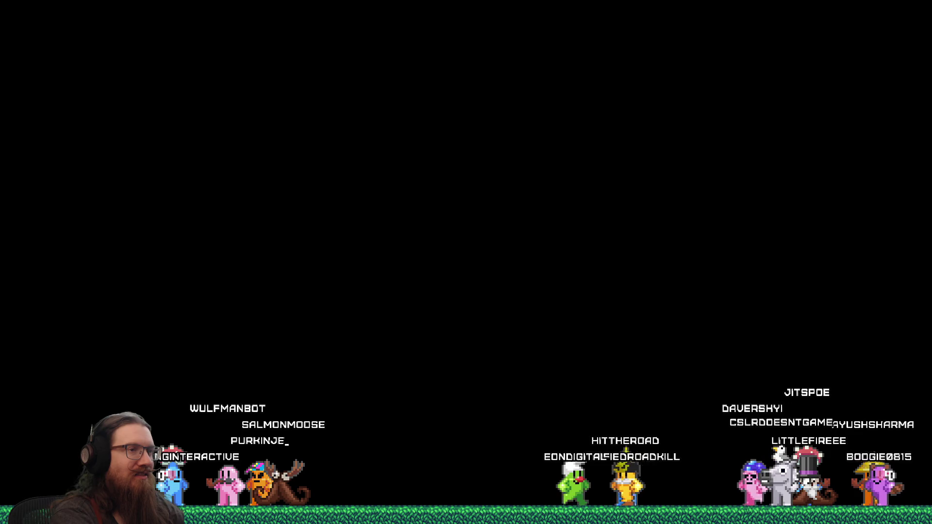
# Step: Load the texture2 level via the developer console, then quit the game
pyautogui.press('`')
pyautogui.write('load')
pyautogui.press('Return')
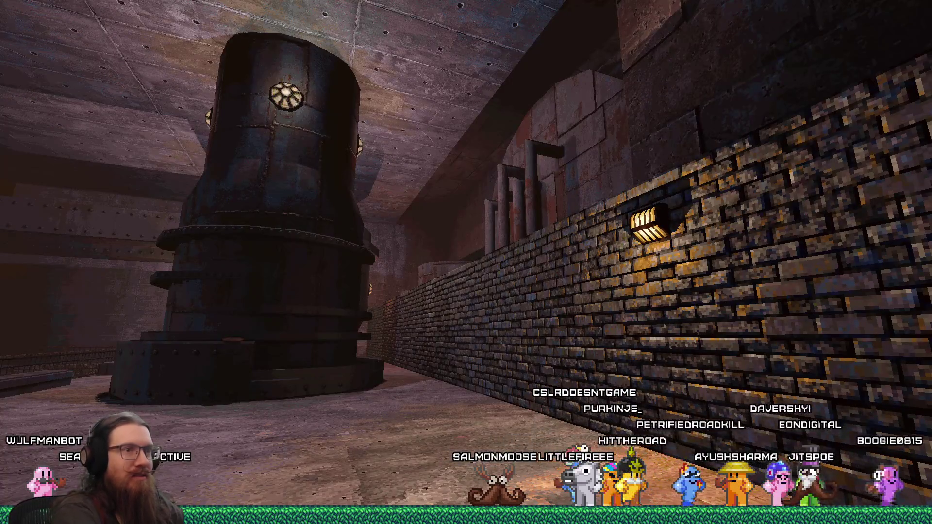
pyautogui.press('`')
pyautogui.write('quit')
pyautogui.press('Return')
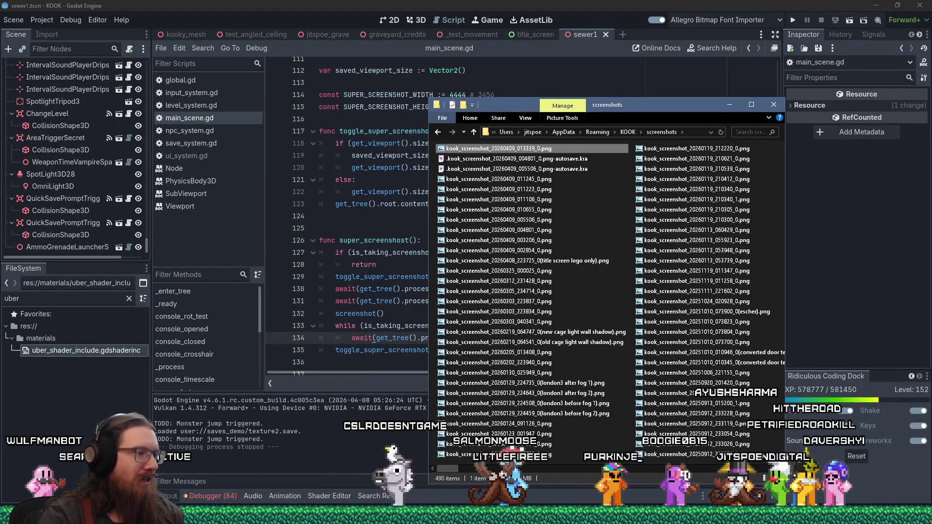
pyautogui.hotkey('alt', 'Tab')
pyautogui.hotkey('alt', 'Tab')
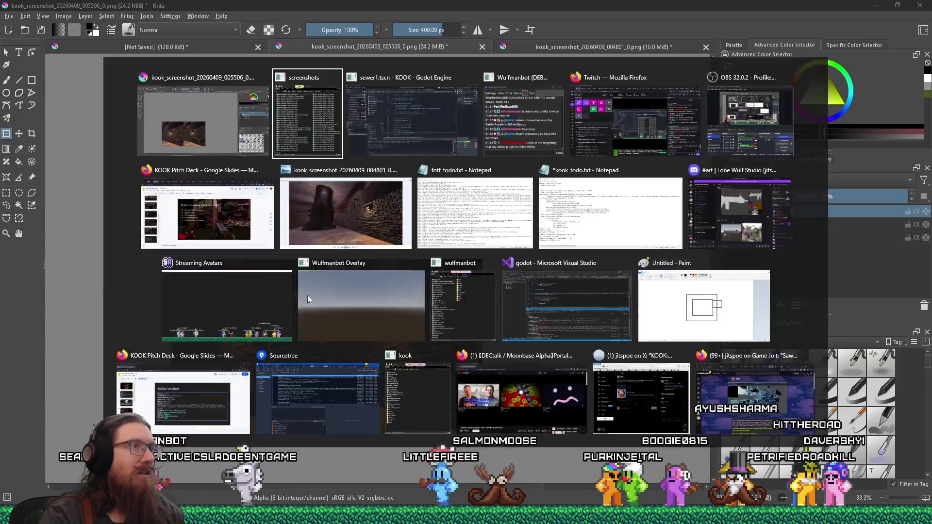
# Step: Open the new kook_screenshot_20260409_013339_0.png in Krita as a new document
pyautogui.moveTo(466, 148); pyautogui.dragTo(316, 138)
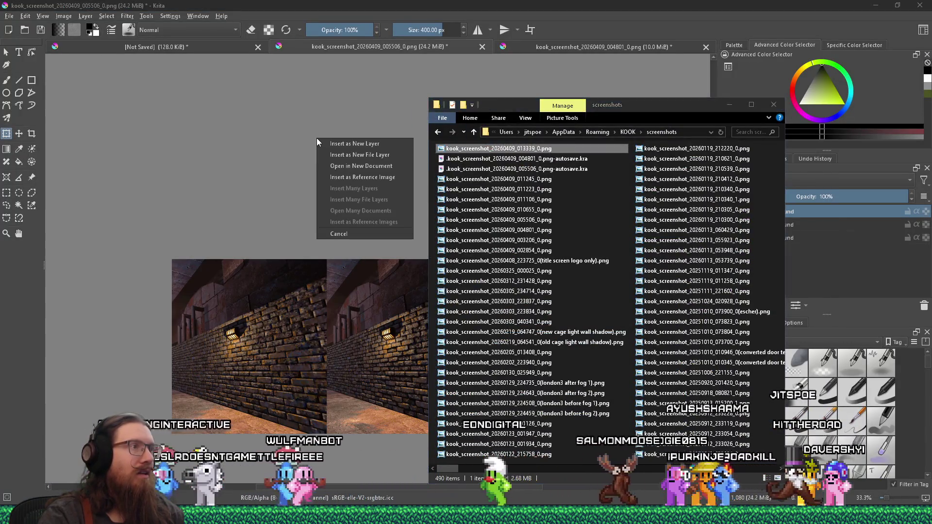
pyautogui.click(376, 166)
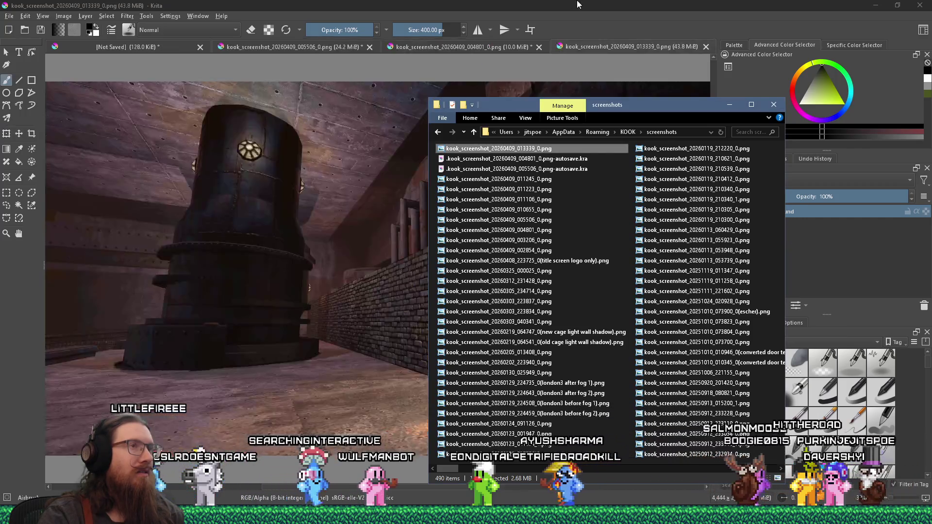
pyautogui.click(577, 5)
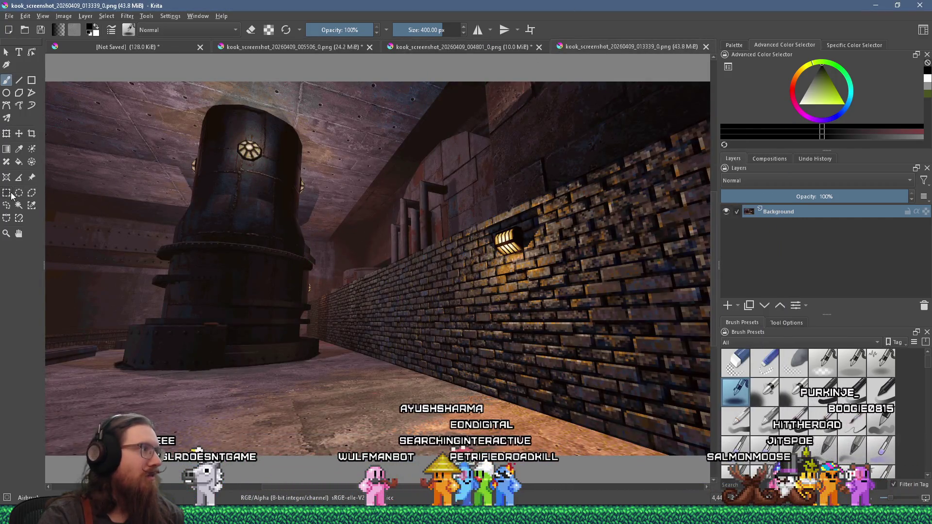
# Step: Select a rectangle around the wall lamp and copy it
pyautogui.moveTo(483, 236); pyautogui.dragTo(573, 294)
pyautogui.click(25, 16)
pyautogui.click(43, 69)
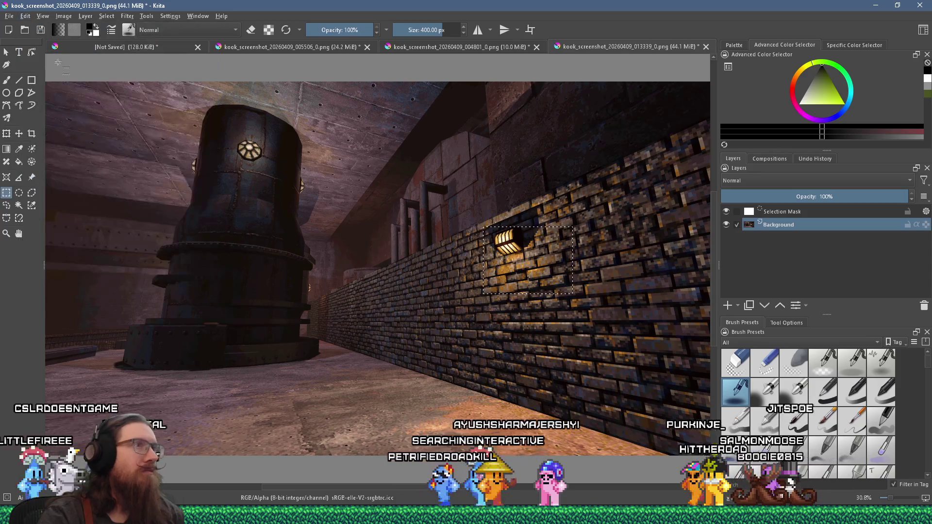
# Step: Paste the lamp area into the 005506 screenshot document and drag it down to the bottom edge
pyautogui.click(449, 48)
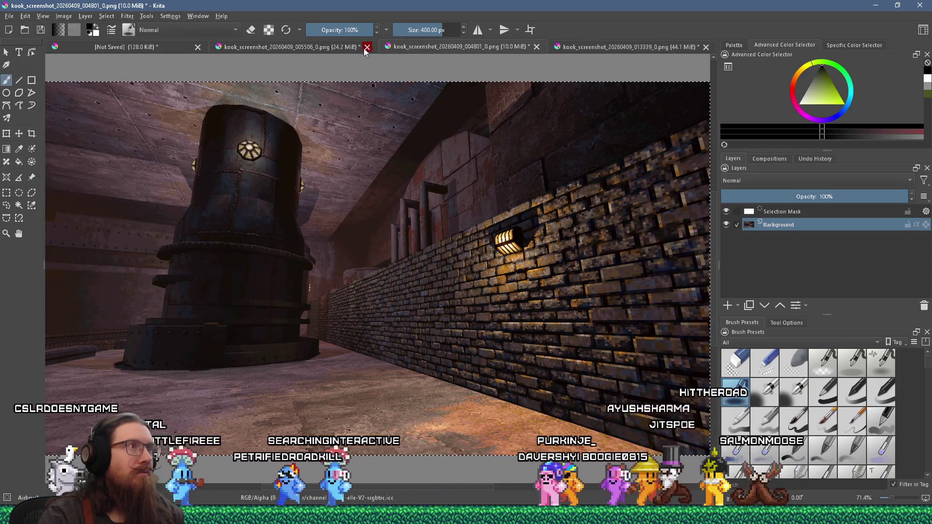
pyautogui.click(342, 45)
pyautogui.hotkey('ctrl', 't')
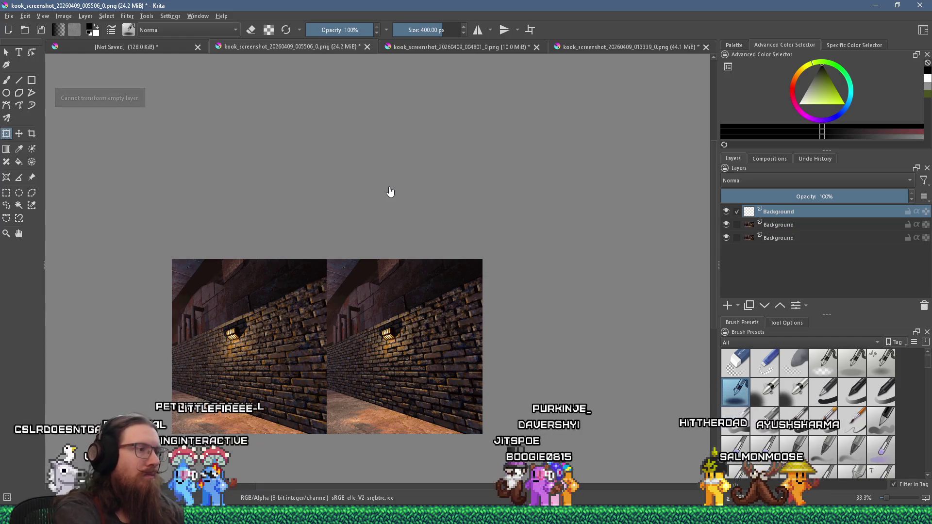
pyautogui.hotkey('ctrl', 'v')
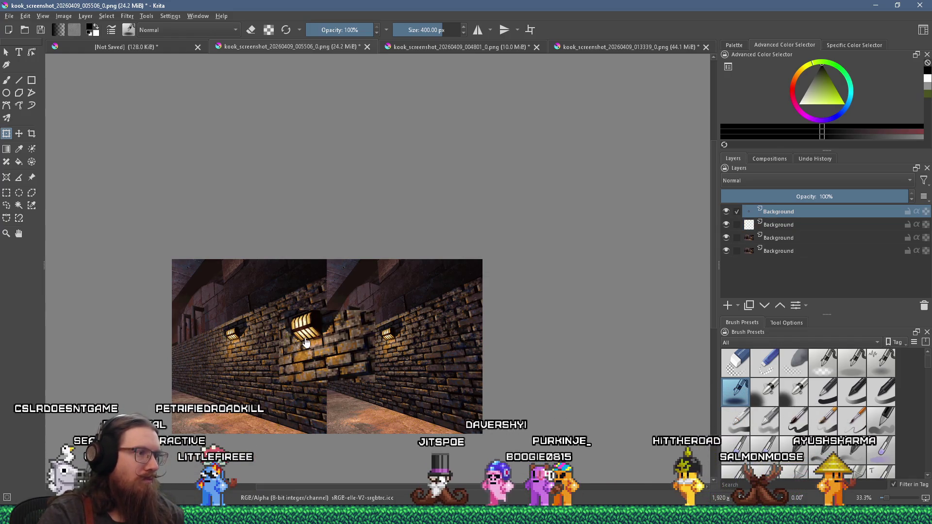
pyautogui.click(325, 358)
pyautogui.moveTo(325, 358)
pyautogui.mouseDown()
pyautogui.moveTo(331, 391)
pyautogui.moveTo(337, 295)
pyautogui.moveTo(325, 356)
pyautogui.moveTo(331, 402)
pyautogui.mouseUp()
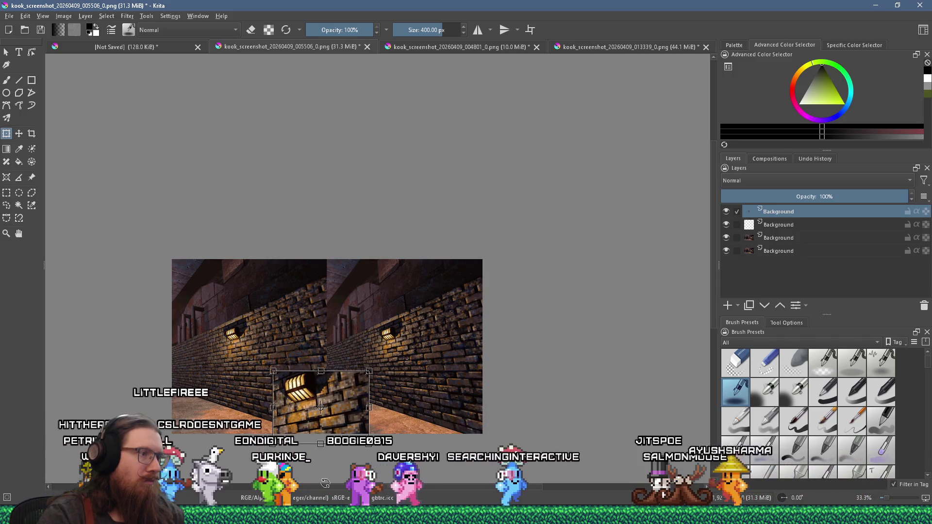
# Step: Commit the lantern close-up's placement, zoom to check it, then return to the pitch deck slide
pyautogui.hotkey('ctrl', 'r')
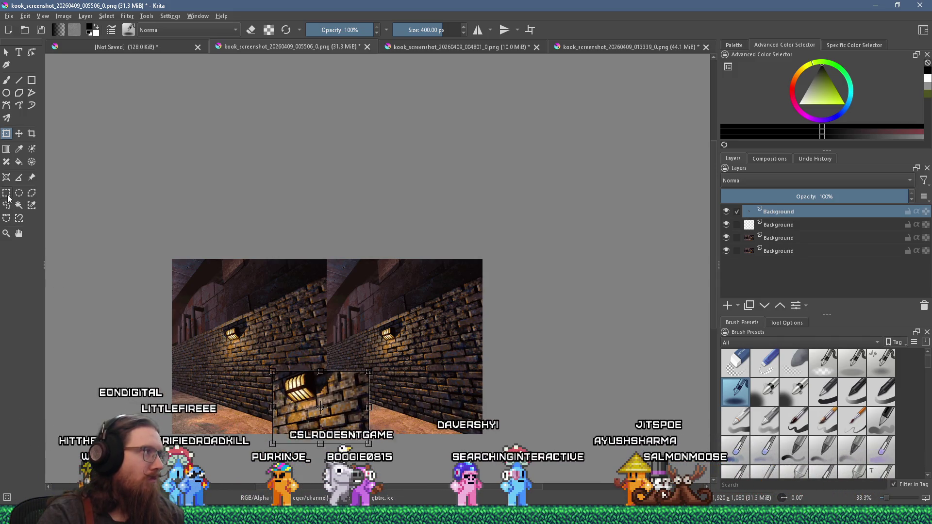
pyautogui.scroll(2, 286, 465)
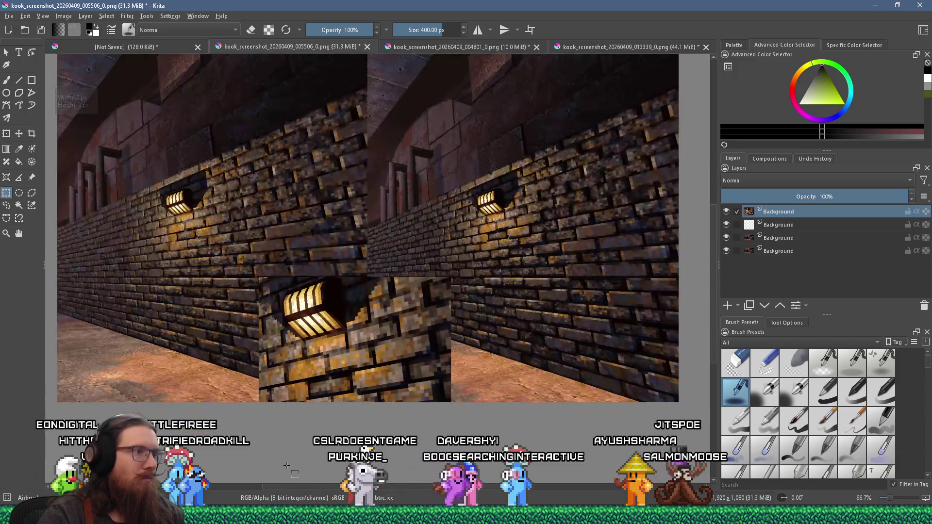
pyautogui.scroll(2, 287, 463)
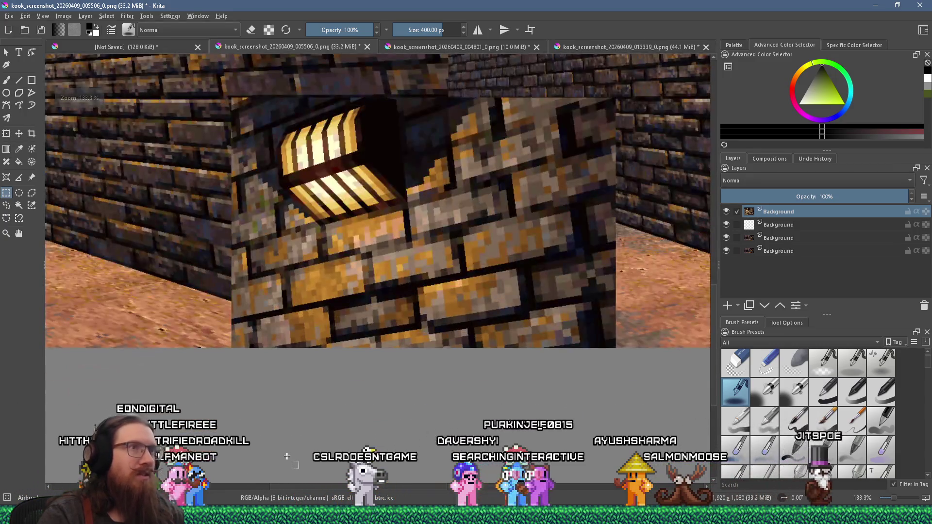
pyautogui.scroll(-4, 287, 457)
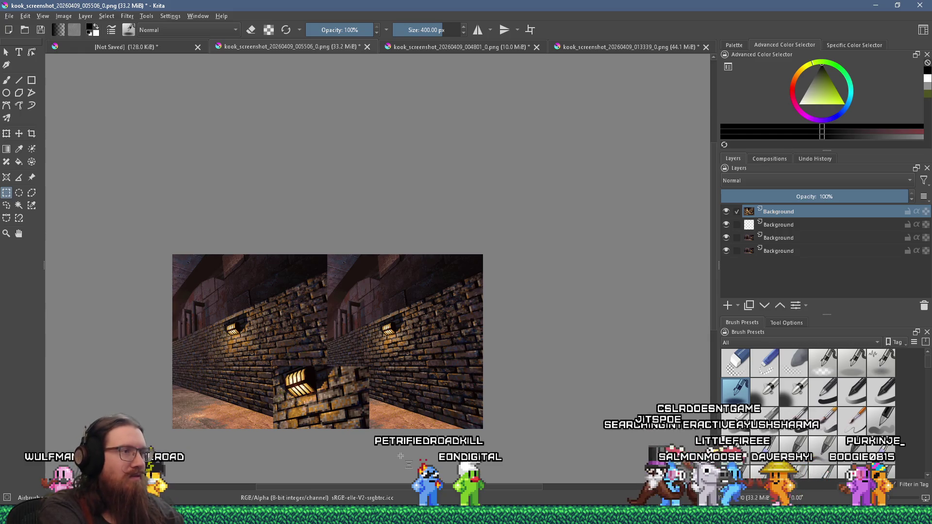
pyautogui.hotkey('alt', 'Tab')
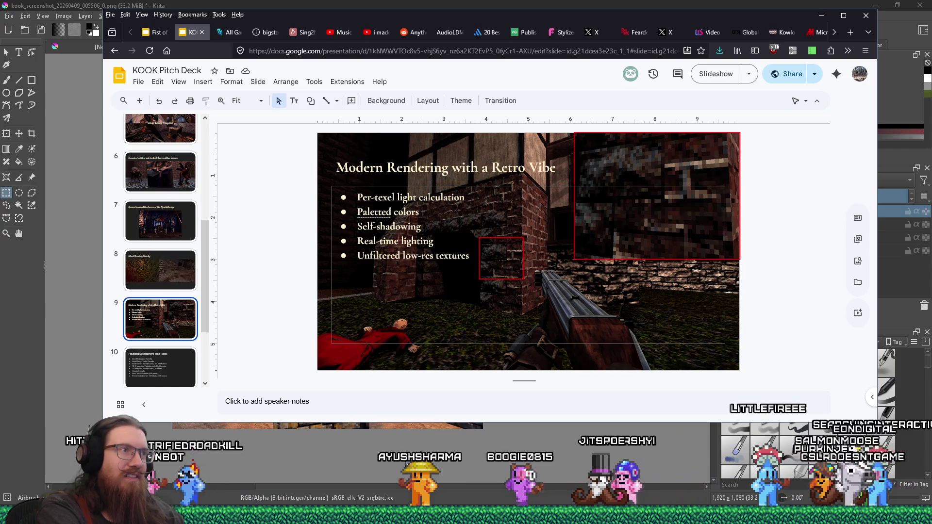
# Step: Bring Krita's four-layer 005506 brick-wall composite back in front of the Slides deck
pyautogui.click(400, 456)
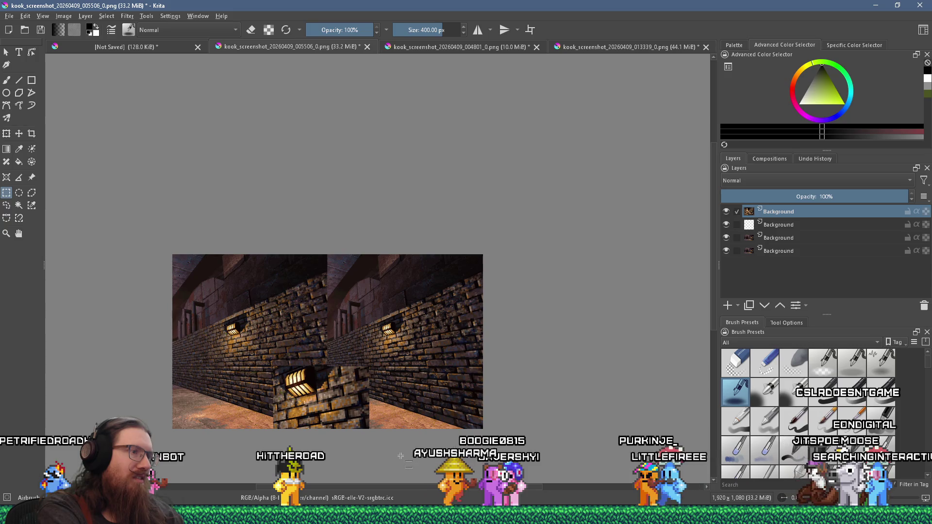
pyautogui.hotkey('alt', 'Tab')
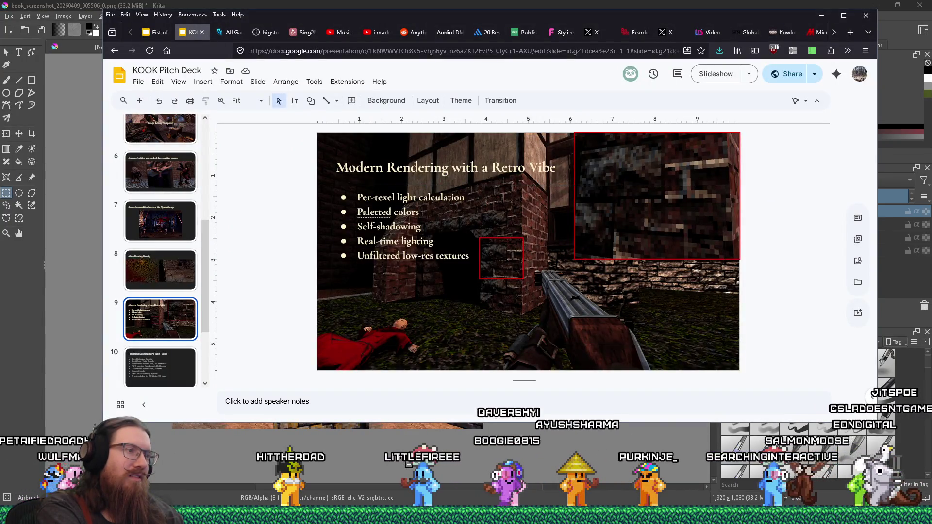
pyautogui.hotkey('alt', 'Tab')
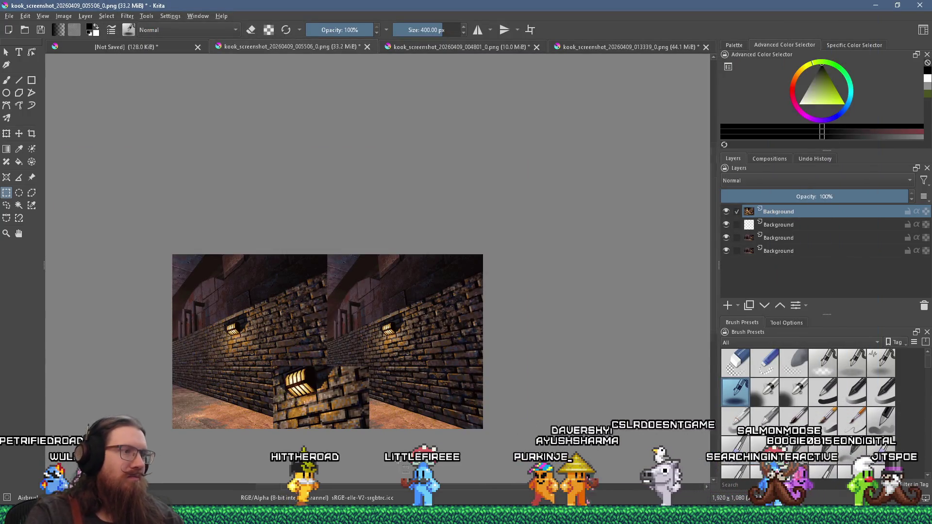
pyautogui.scroll(1, 297, 426)
pyautogui.scroll(-1, 297, 427)
# Step: Show the 004801 tall-tank screenshot in Krita, then launch Affinity Designer from Windows search
pyautogui.scroll(1, 297, 427)
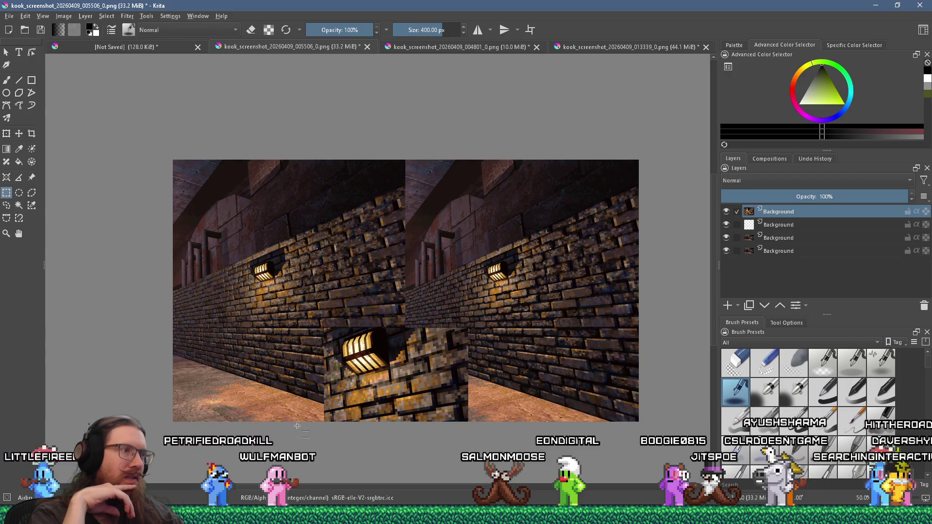
pyautogui.click(499, 46)
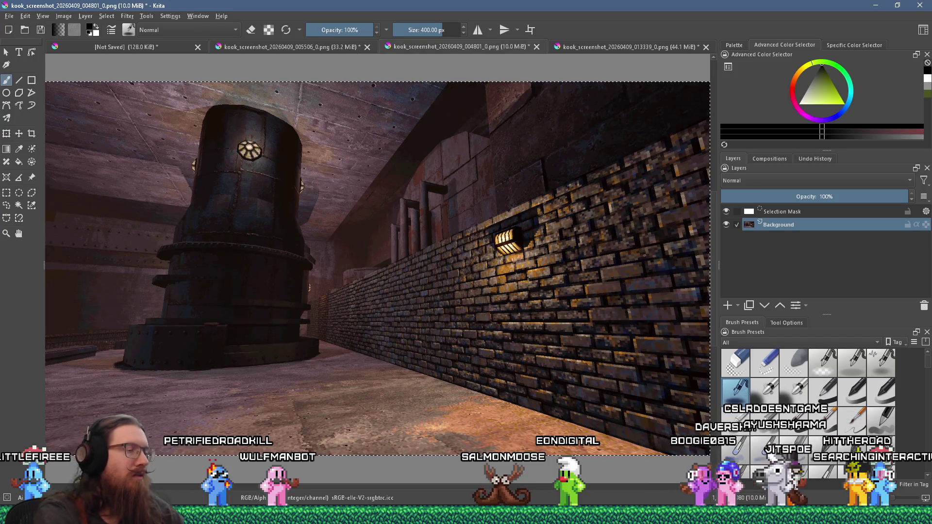
pyautogui.press('super')
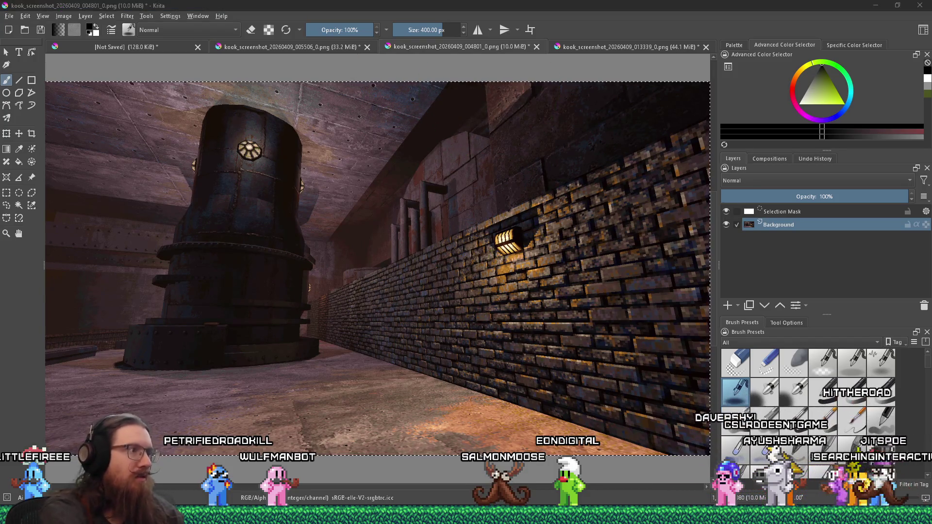
pyautogui.write('affinity')
pyautogui.press('Return')
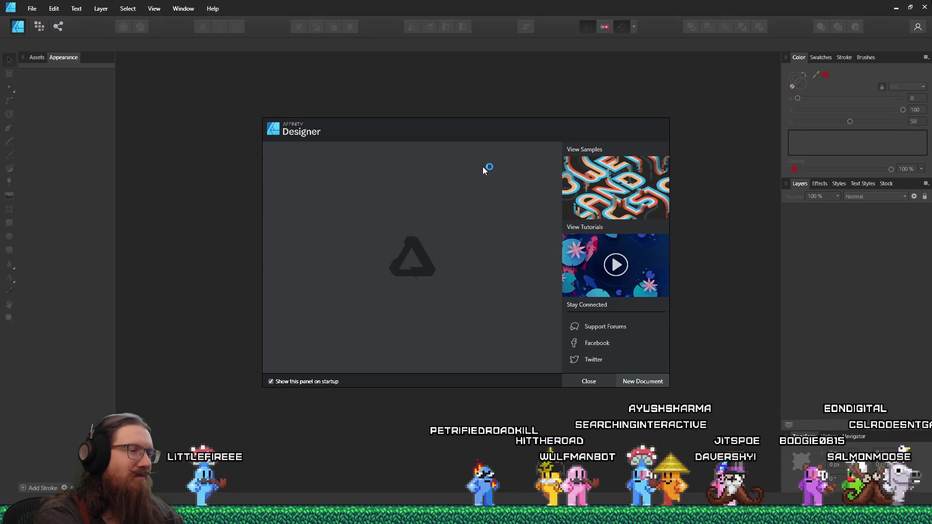
# Step: Create a 1920x1080 FHD document in Affinity Designer and paste the tank screenshot into it
pyautogui.click(648, 382)
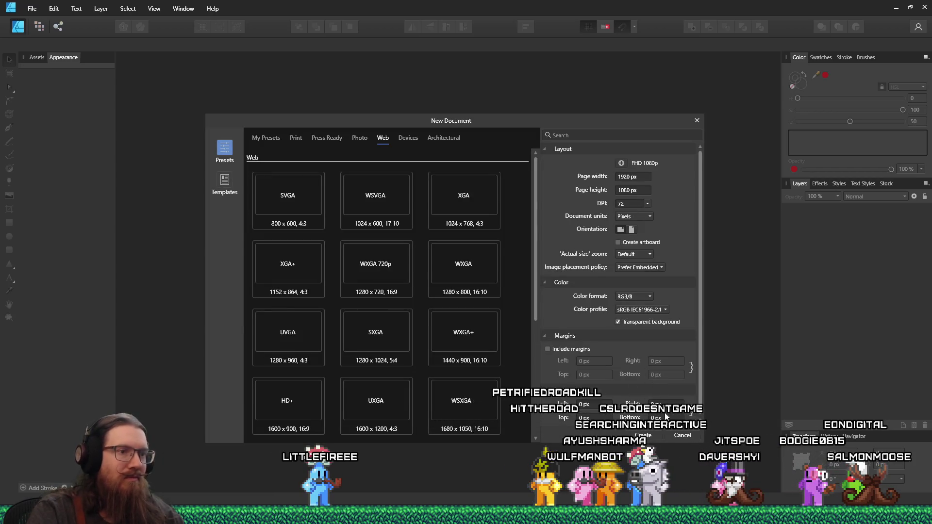
pyautogui.click(655, 434)
pyautogui.hotkey('ctrl', 'v')
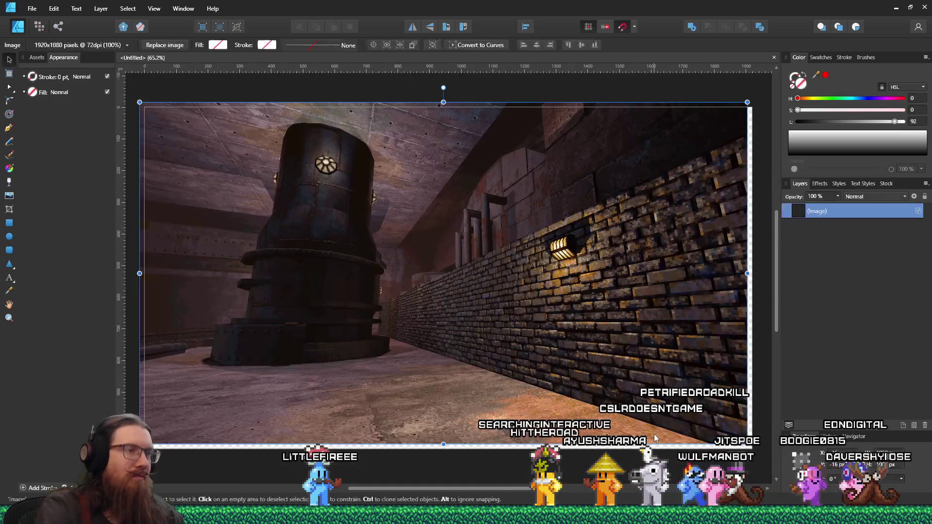
pyautogui.moveTo(638, 390); pyautogui.dragTo(632, 386)
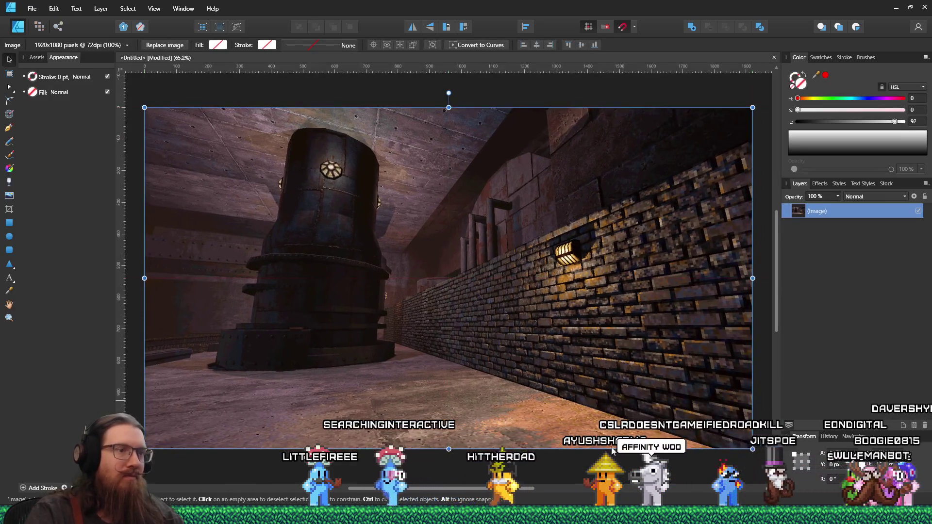
pyautogui.hotkey('ctrl', 'd')
pyautogui.hotkey('alt', 'Tab')
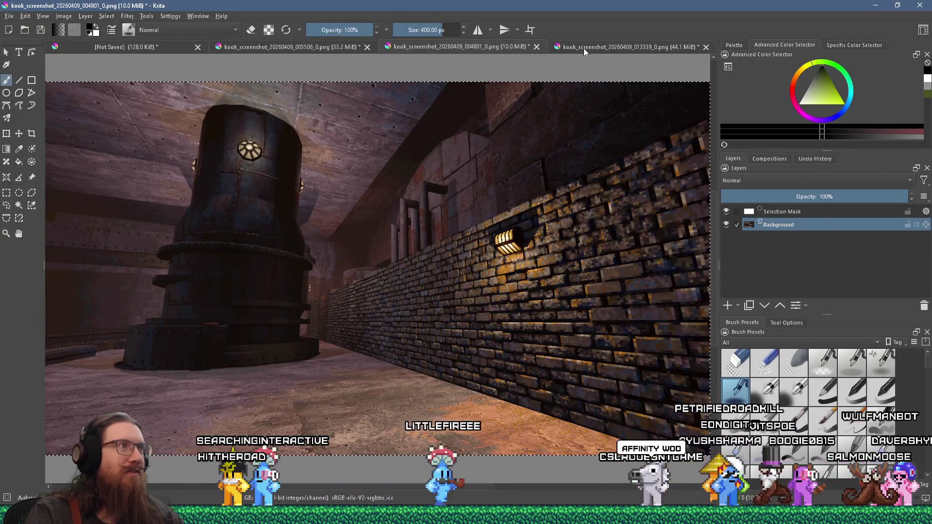
# Step: Briefly open the 004801 autosave, then view kook_screenshot_20260409_011245_0.png in Windows Photo Viewer
pyautogui.click(585, 46)
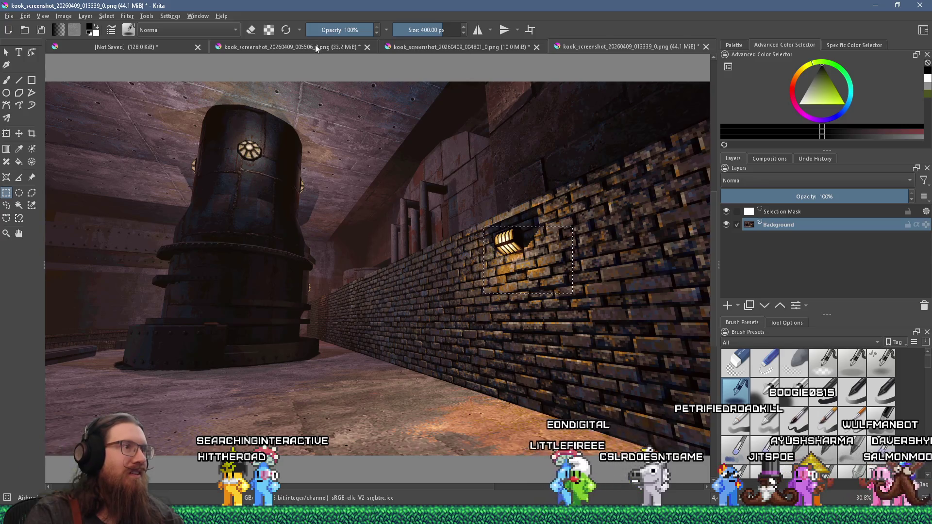
pyautogui.click(316, 46)
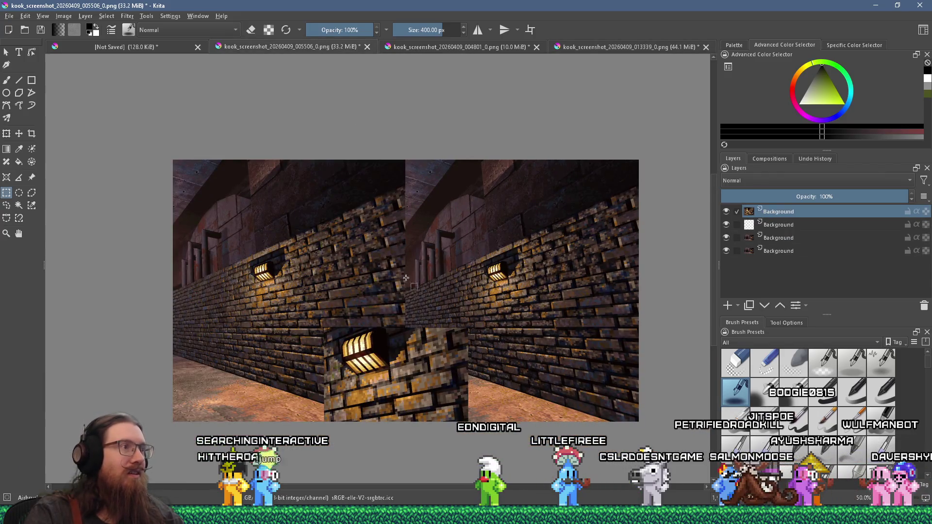
pyautogui.hotkey('alt', 'Tab')
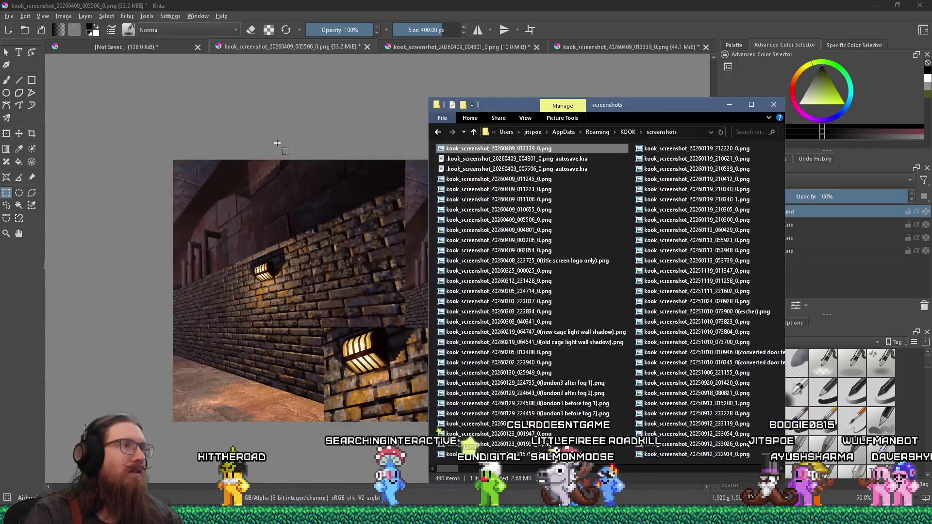
pyautogui.click(534, 159)
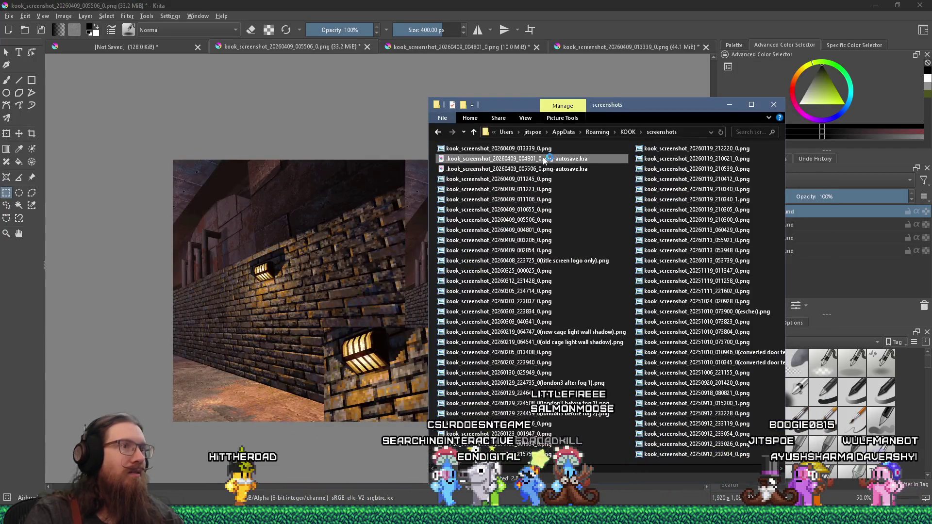
pyautogui.doubleClick(534, 159)
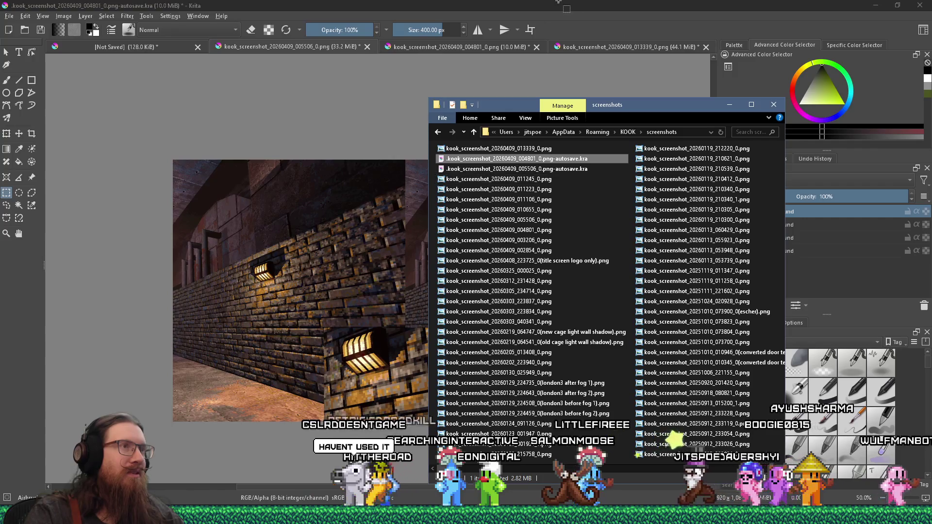
pyautogui.hotkey('ctrl', 'w')
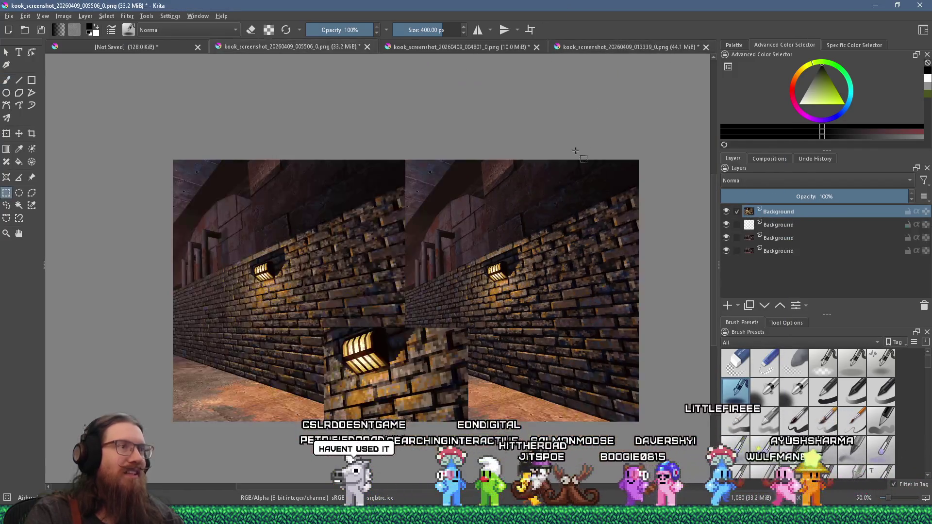
pyautogui.hotkey('alt', 'Tab')
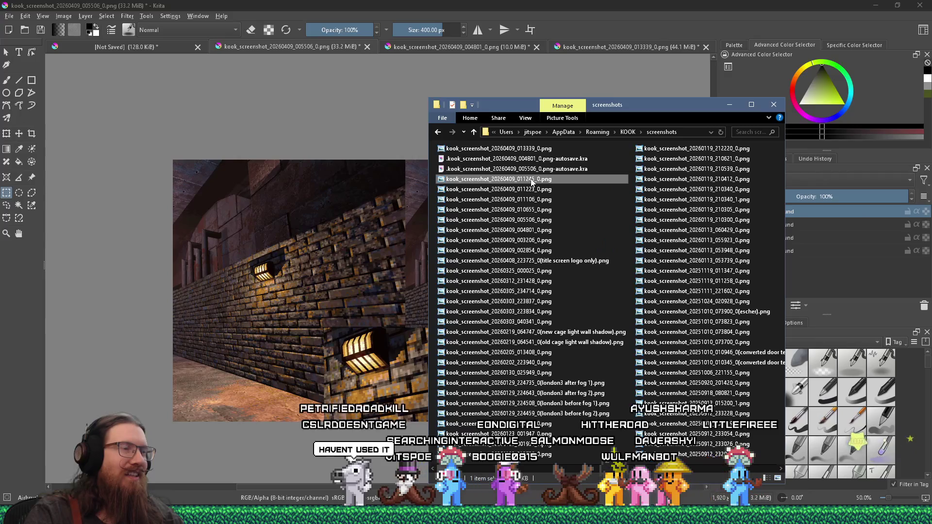
pyautogui.press('Return')
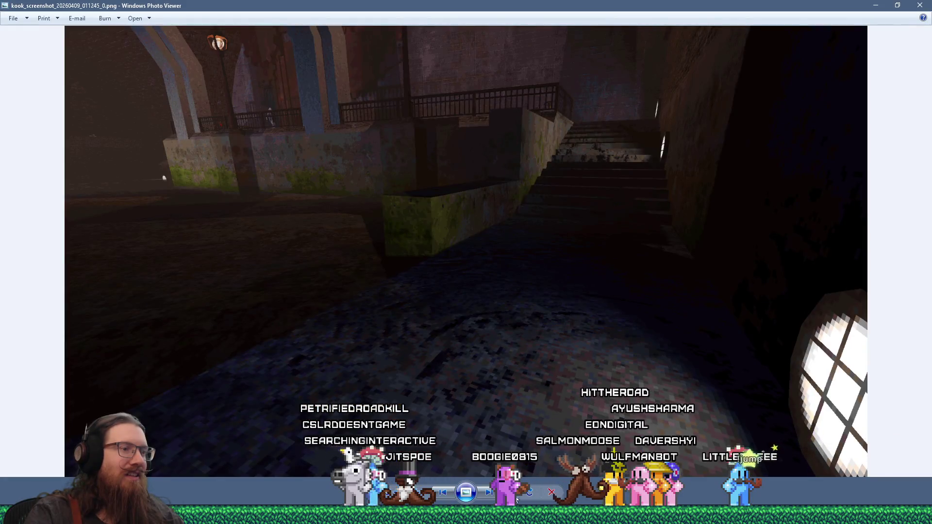
# Step: Step back to the 005506 screenshot in Photo Viewer and open its file location
pyautogui.press('Left')
pyautogui.press('Left')
pyautogui.press('Left')
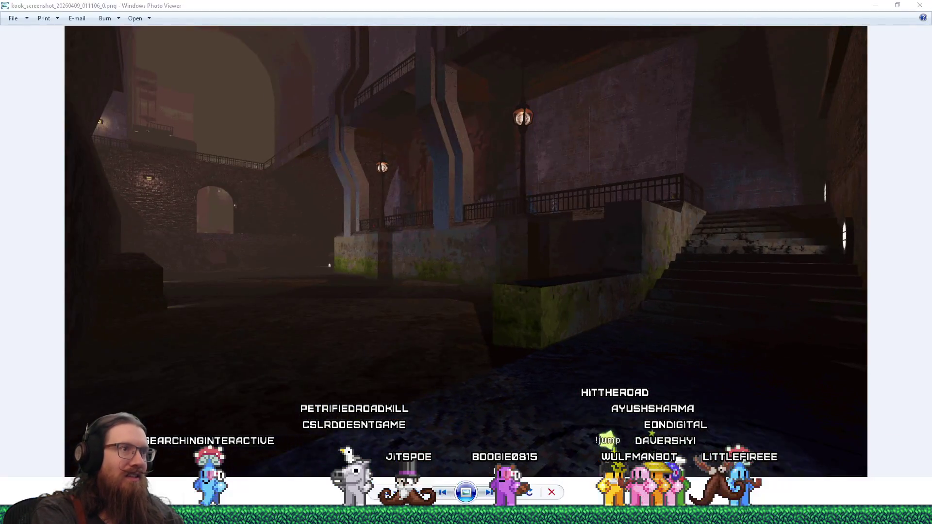
pyautogui.press('Left')
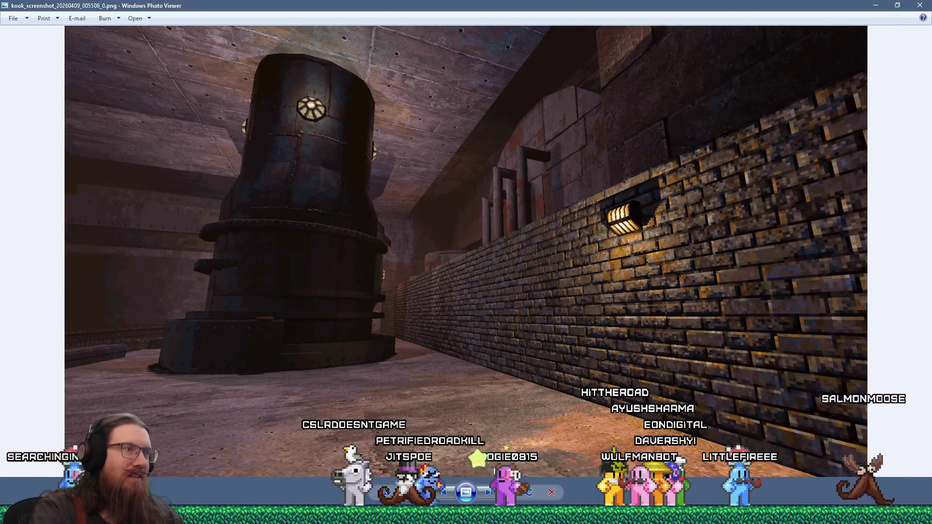
pyautogui.rightClick(563, 325)
pyautogui.click(582, 359)
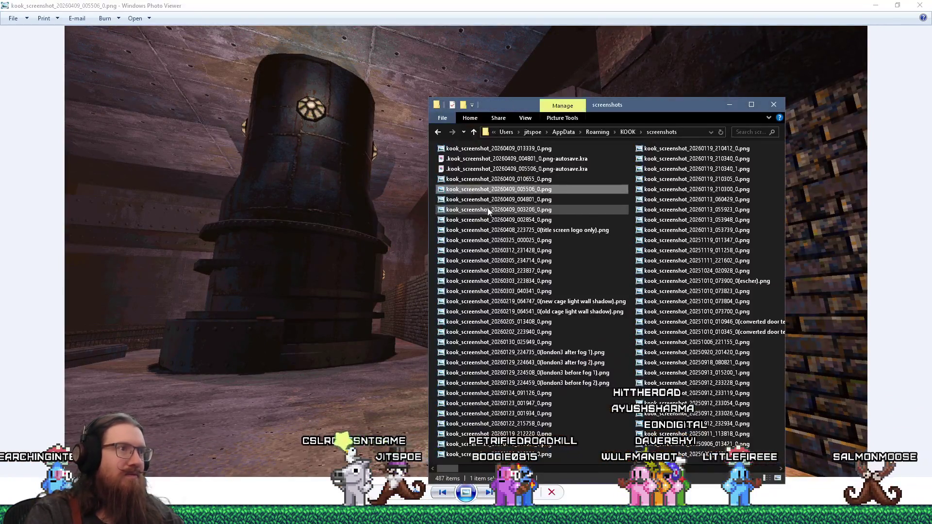
# Step: Drag kook_screenshot_20260409_005506_0.png into the Affinity document as a second image layer
pyautogui.hotkey('alt', 'Tab')
pyautogui.press('Tab')
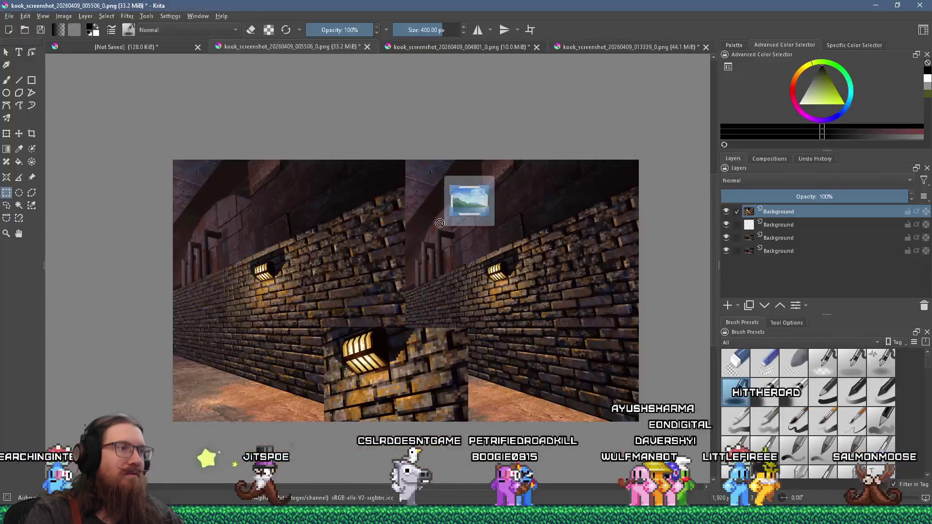
pyautogui.hotkey('alt', 'Tab')
pyautogui.press('Tab')
pyautogui.press('Tab')
pyautogui.moveTo(433, 224)
pyautogui.mouseDown()
pyautogui.moveTo(354, 267)
pyautogui.moveTo(356, 250)
pyautogui.mouseUp()
# Step: Position the 005506 brick-wall screenshot beside the tank screenshot
pyautogui.moveTo(567, 332)
pyautogui.mouseDown()
pyautogui.moveTo(427, 229)
pyautogui.moveTo(343, 188)
pyautogui.mouseUp()
pyautogui.scroll(-5, 343, 187)
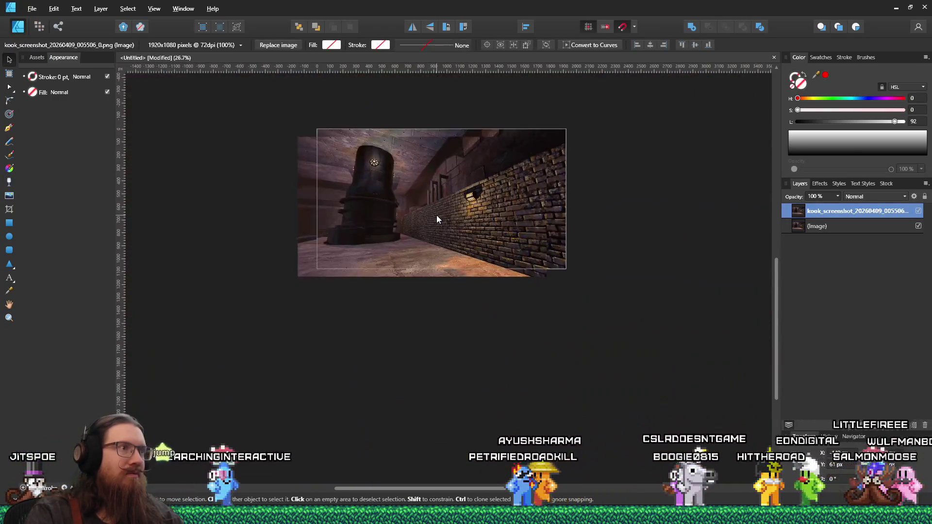
pyautogui.moveTo(437, 214)
pyautogui.mouseDown()
pyautogui.moveTo(416, 186)
pyautogui.moveTo(365, 199)
pyautogui.moveTo(391, 240)
pyautogui.mouseUp()
pyautogui.click(420, 314)
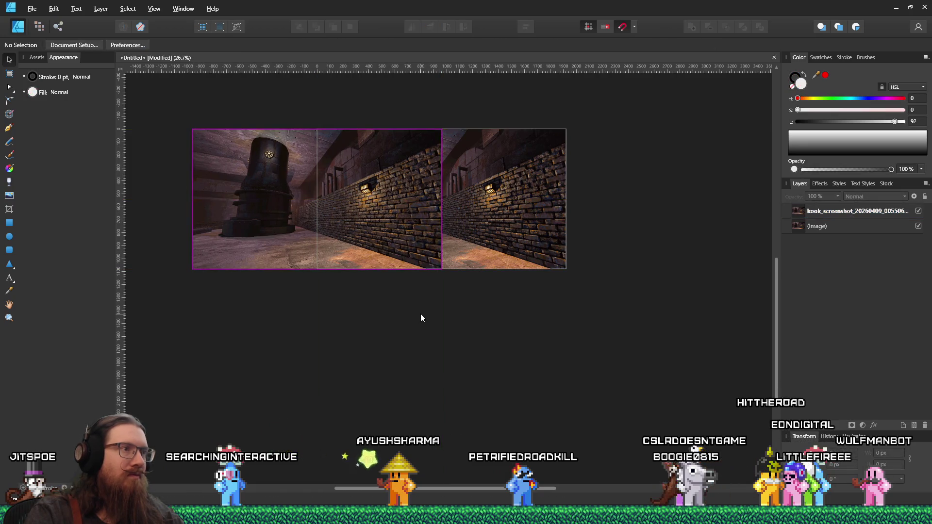
pyautogui.scroll(3, 421, 313)
pyautogui.scroll(3, 418, 427)
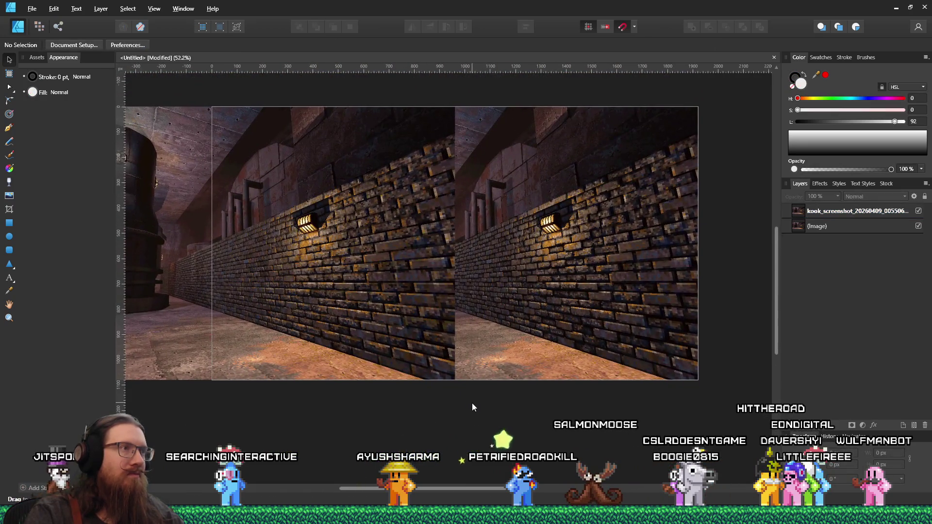
# Step: Copy the lamp selection from Krita and paste it into Affinity near the bottom edge
pyautogui.hotkey('alt', 'Tab')
pyautogui.click(628, 45)
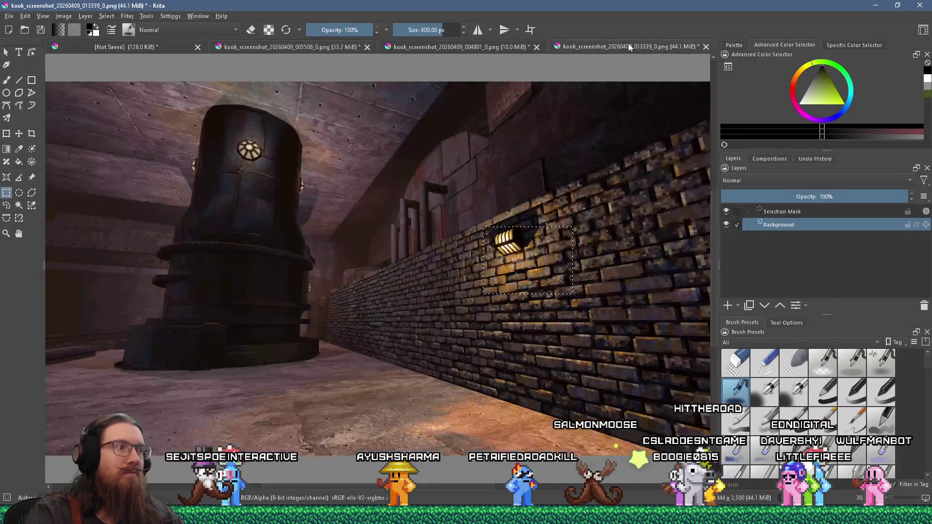
pyautogui.hotkey('ctrl', 'c')
pyautogui.hotkey('alt', 'Tab')
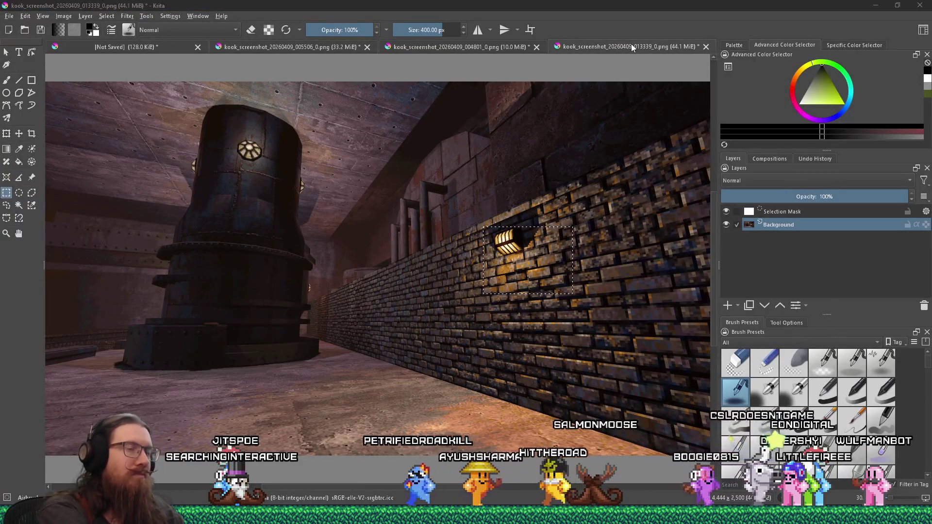
pyautogui.hotkey('ctrl', 'v')
pyautogui.moveTo(469, 262); pyautogui.dragTo(473, 312)
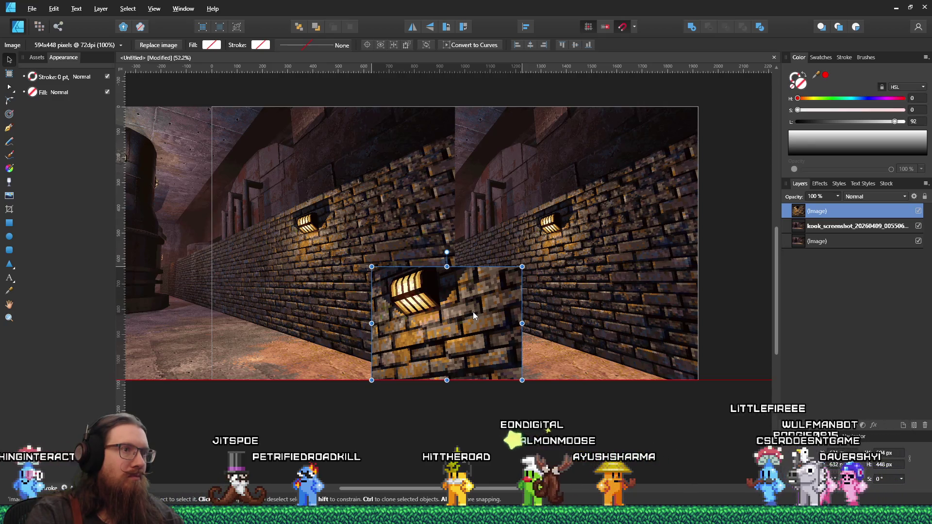
# Step: Nudge the lamp close-up into place and give it a solid black 1.3 pt outline
pyautogui.moveTo(474, 312); pyautogui.dragTo(467, 313)
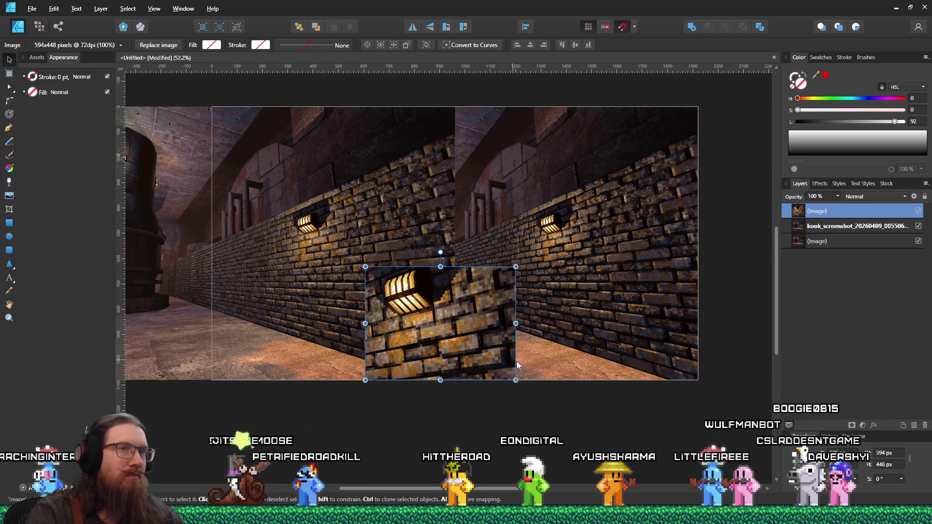
pyautogui.click(844, 58)
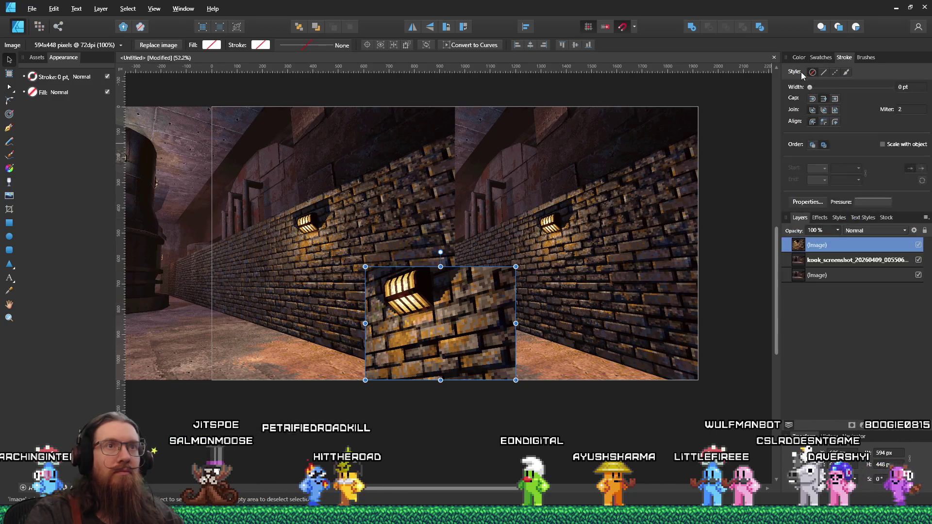
pyautogui.click(824, 72)
pyautogui.moveTo(818, 91); pyautogui.dragTo(840, 93)
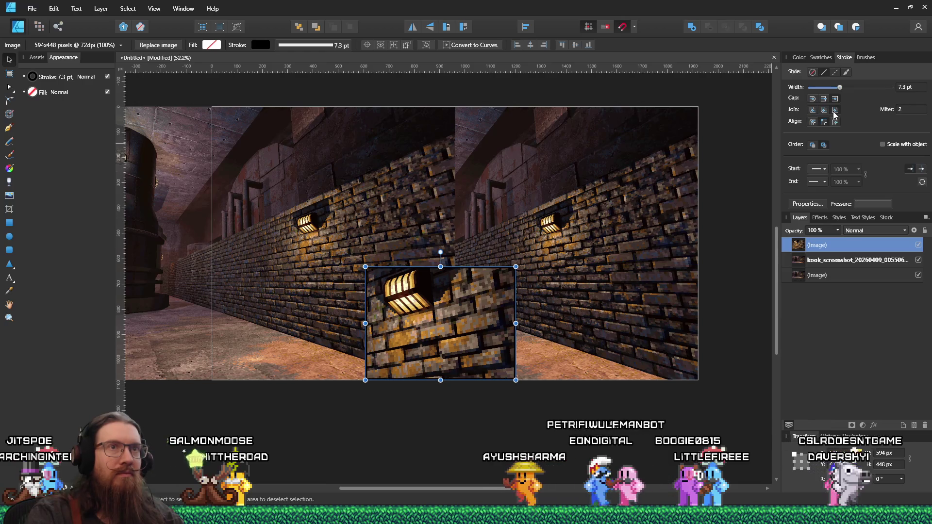
pyautogui.click(633, 404)
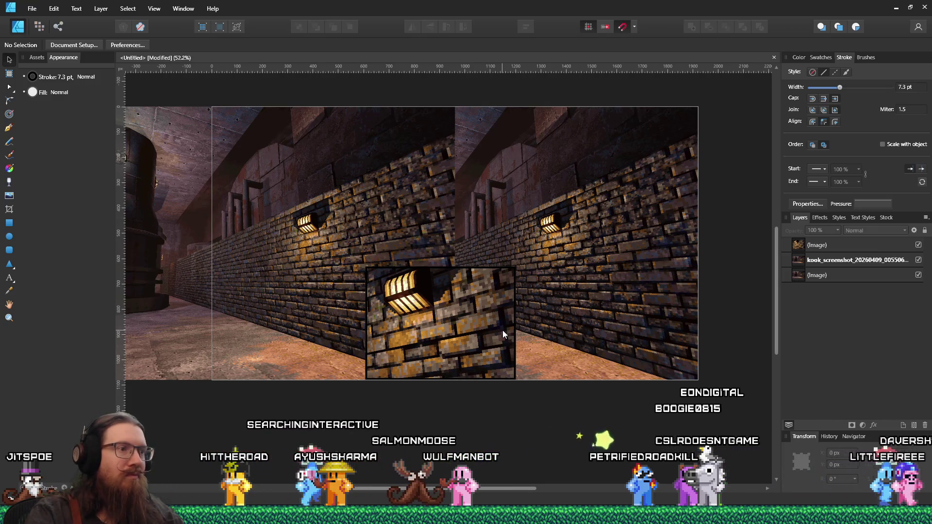
pyautogui.moveTo(840, 89)
pyautogui.mouseDown()
pyautogui.moveTo(850, 88)
pyautogui.moveTo(817, 94)
pyautogui.moveTo(831, 100)
pyautogui.mouseUp()
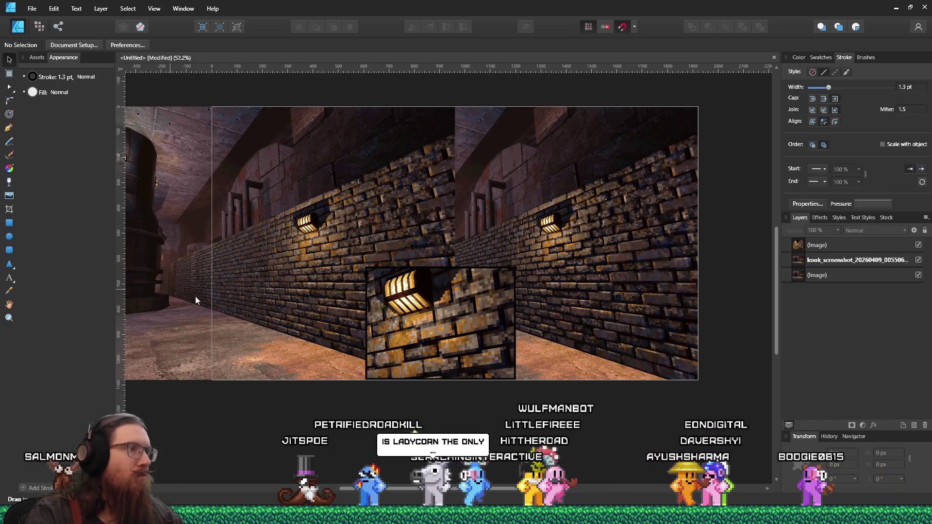
pyautogui.click(9, 223)
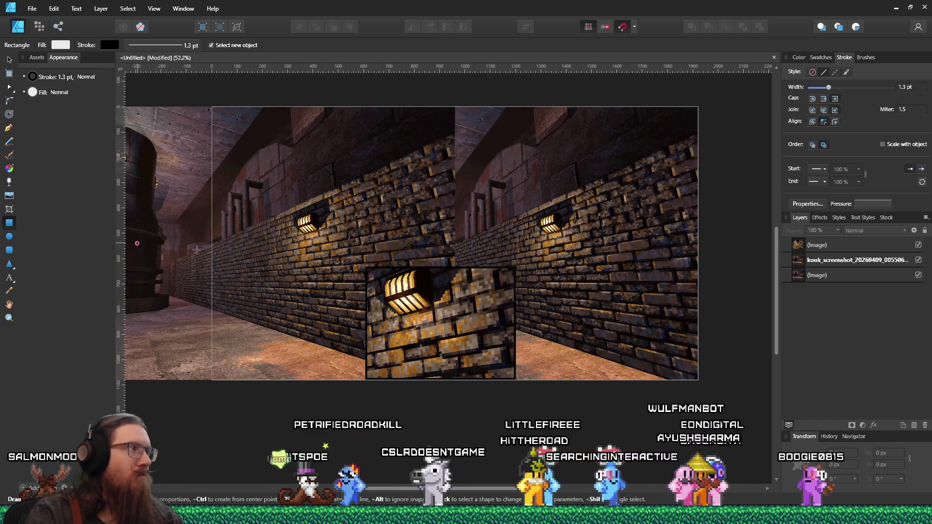
# Step: Draw a rectangle, undoing an accidental extra small one
pyautogui.moveTo(591, 201)
pyautogui.mouseDown()
pyautogui.moveTo(518, 239)
pyautogui.moveTo(516, 258)
pyautogui.moveTo(521, 245)
pyautogui.moveTo(493, 275)
pyautogui.mouseUp()
pyautogui.moveTo(549, 230)
pyautogui.mouseDown()
pyautogui.moveTo(496, 272)
pyautogui.moveTo(541, 254)
pyautogui.mouseUp()
pyautogui.hotkey('ctrl', 'z')
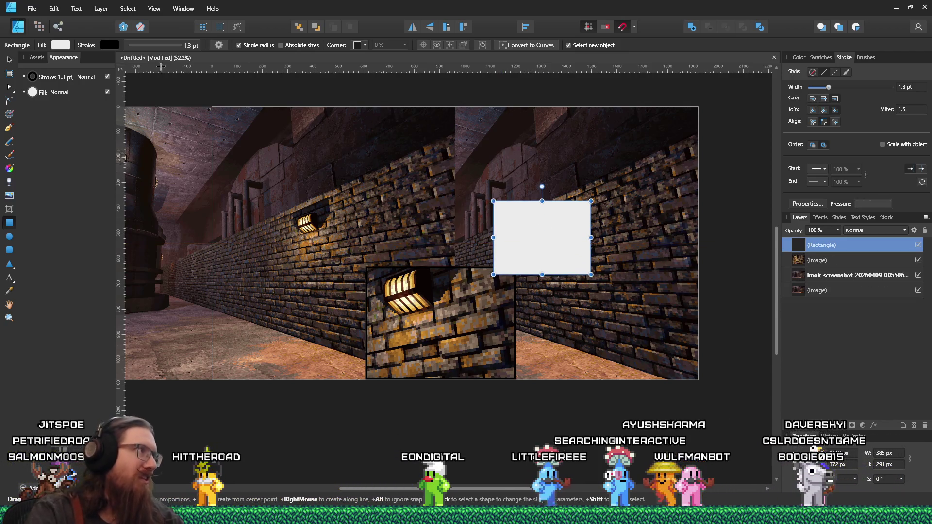
pyautogui.moveTo(560, 243)
pyautogui.mouseDown()
pyautogui.moveTo(420, 353)
pyautogui.moveTo(434, 348)
pyautogui.mouseUp()
pyautogui.moveTo(463, 307); pyautogui.dragTo(517, 267)
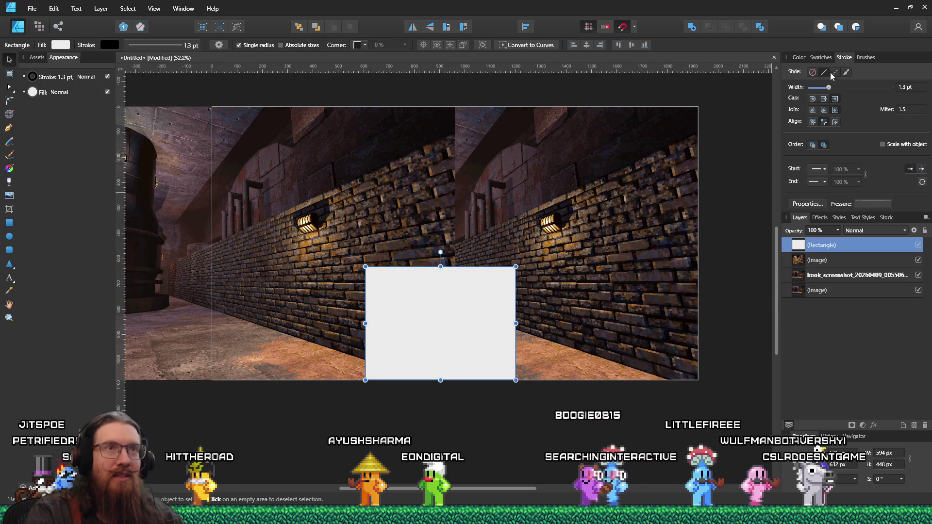
# Step: Remove the rectangle's fill and fit it tightly around the wall lamp in the right screenshot
pyautogui.click(799, 57)
pyautogui.click(794, 89)
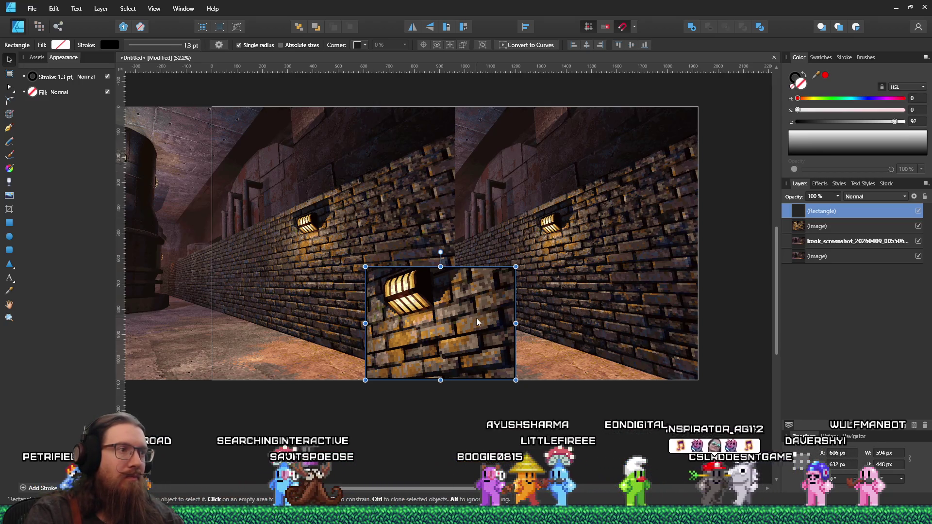
pyautogui.moveTo(480, 316); pyautogui.dragTo(621, 260)
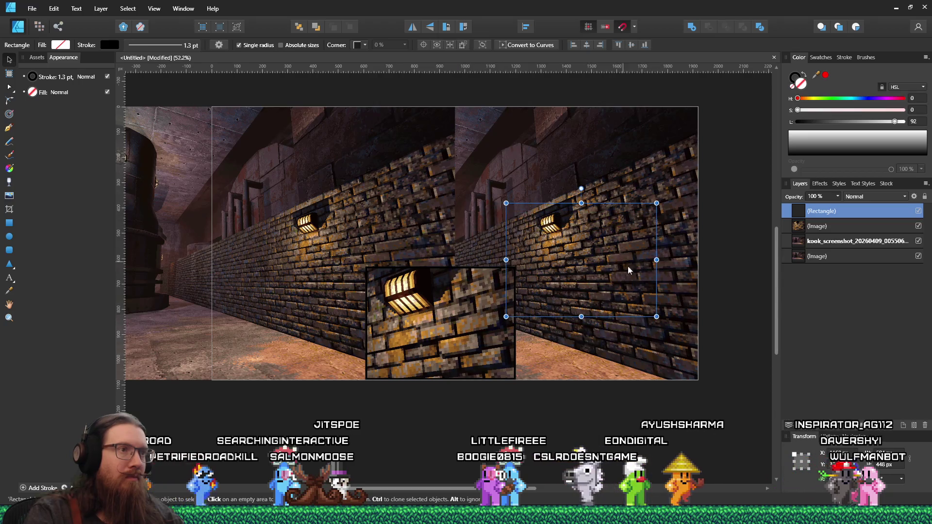
pyautogui.moveTo(656, 317); pyautogui.dragTo(638, 282)
pyautogui.moveTo(592, 243); pyautogui.dragTo(559, 246)
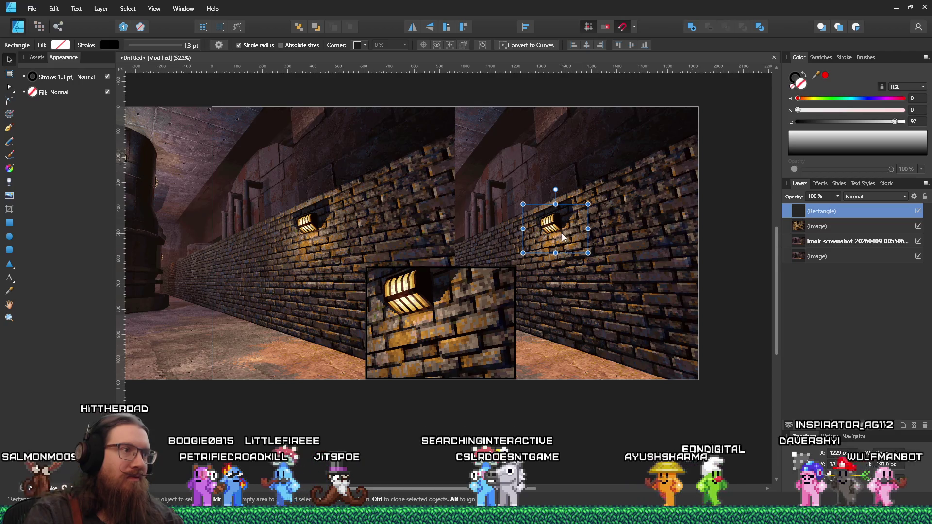
pyautogui.moveTo(565, 234); pyautogui.dragTo(569, 238)
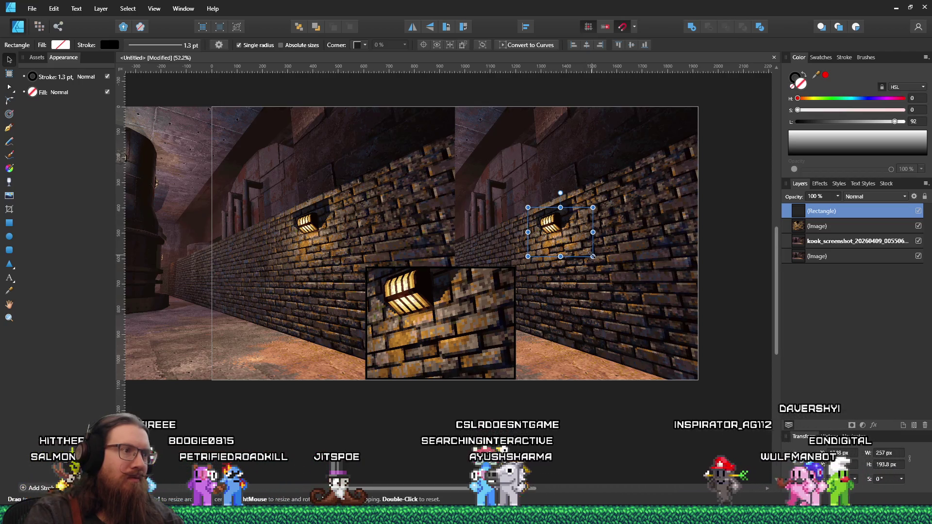
pyautogui.moveTo(573, 233); pyautogui.dragTo(574, 234)
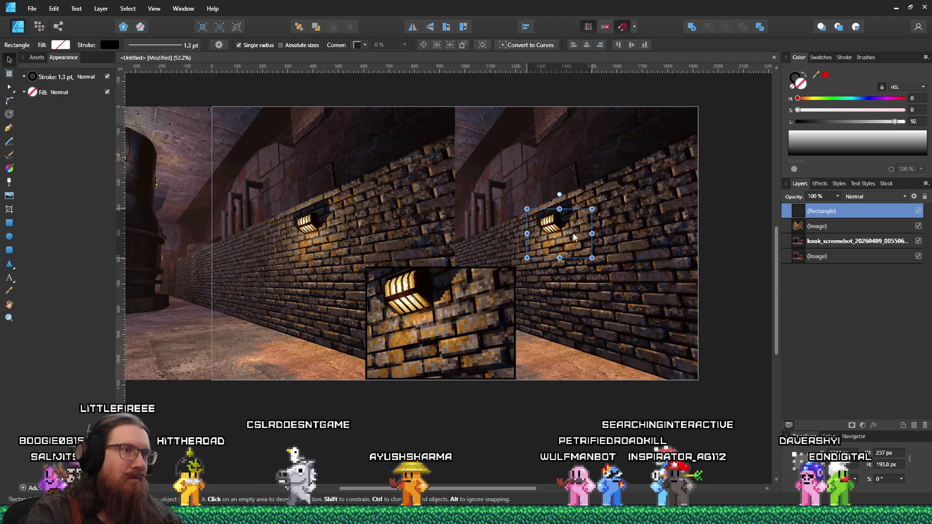
pyautogui.click(543, 399)
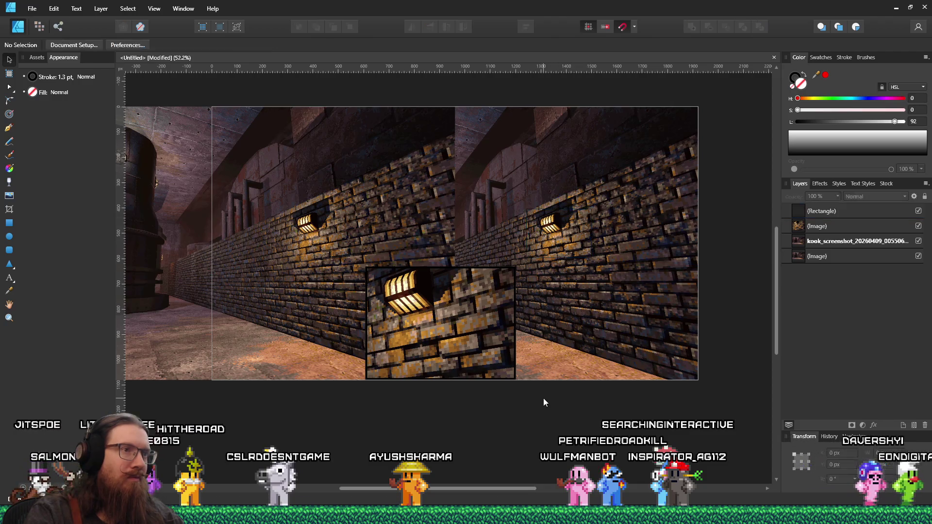
# Step: Widen the lamp frame's black outline to 5.2 pt
pyautogui.click(576, 257)
pyautogui.click(577, 258)
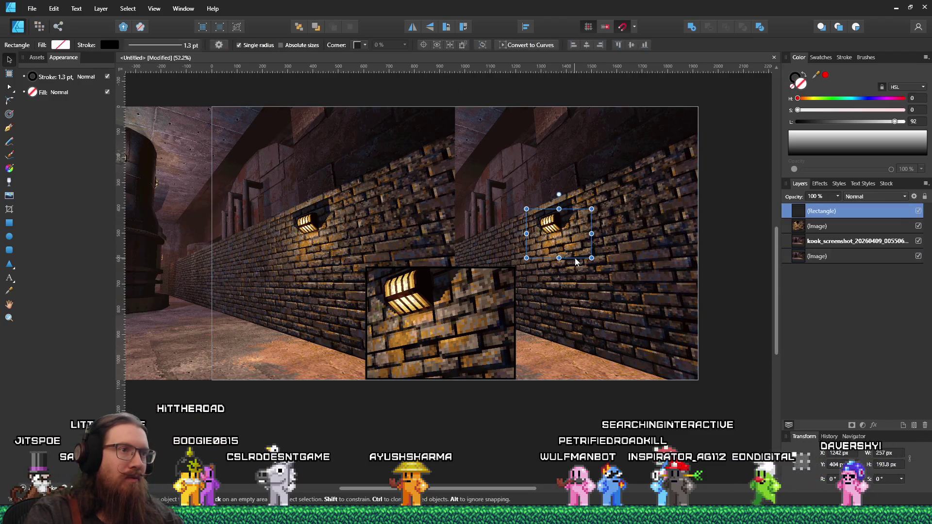
pyautogui.click(819, 58)
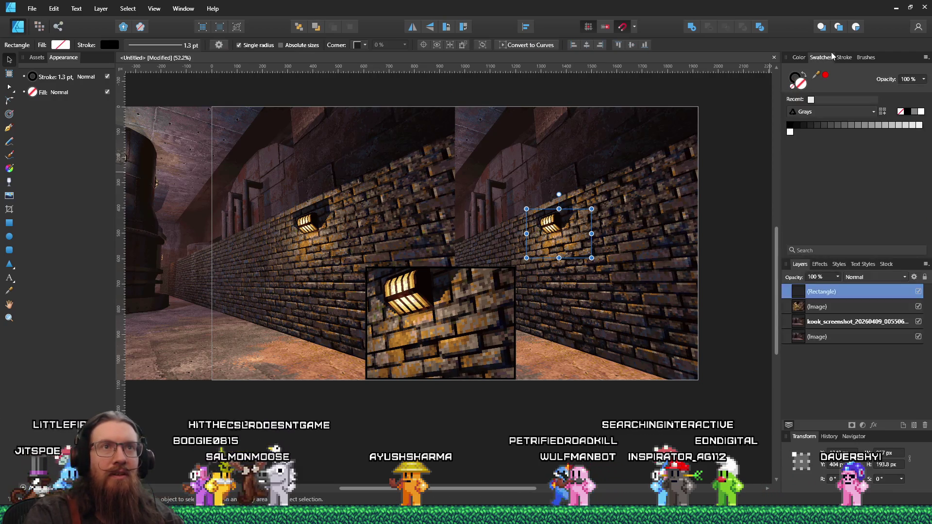
pyautogui.click(845, 58)
pyautogui.moveTo(830, 88); pyautogui.dragTo(837, 90)
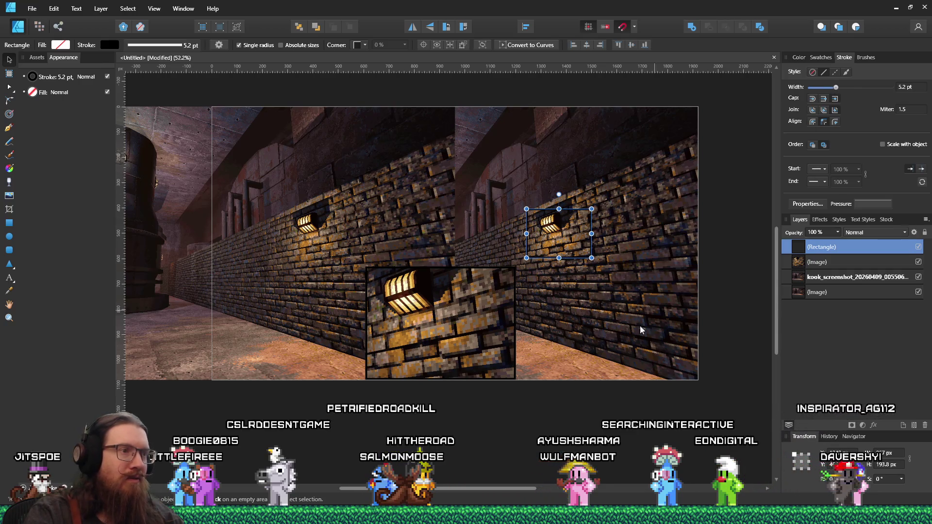
pyautogui.click(564, 407)
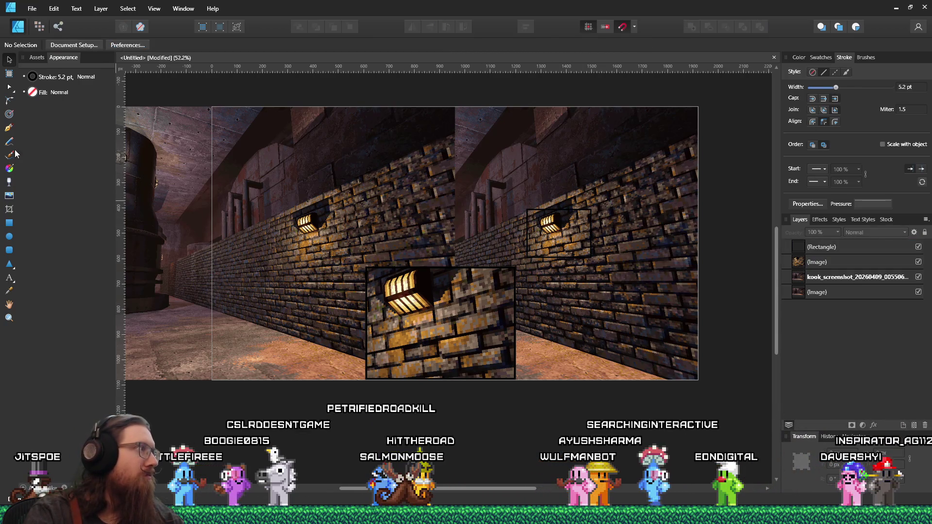
pyautogui.click(8, 128)
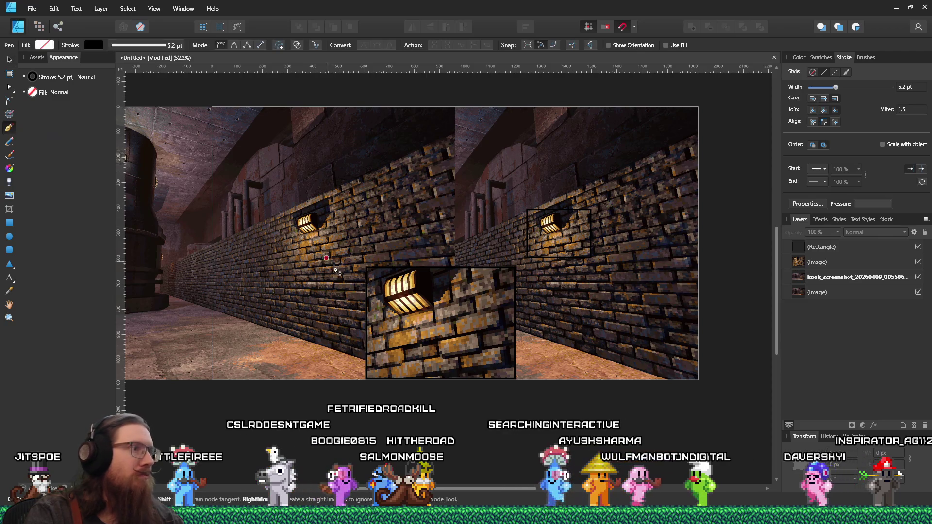
# Step: Draw two straight connector lines from the close-up's corners to the lamp frame
pyautogui.click(365, 267)
pyautogui.click(527, 209)
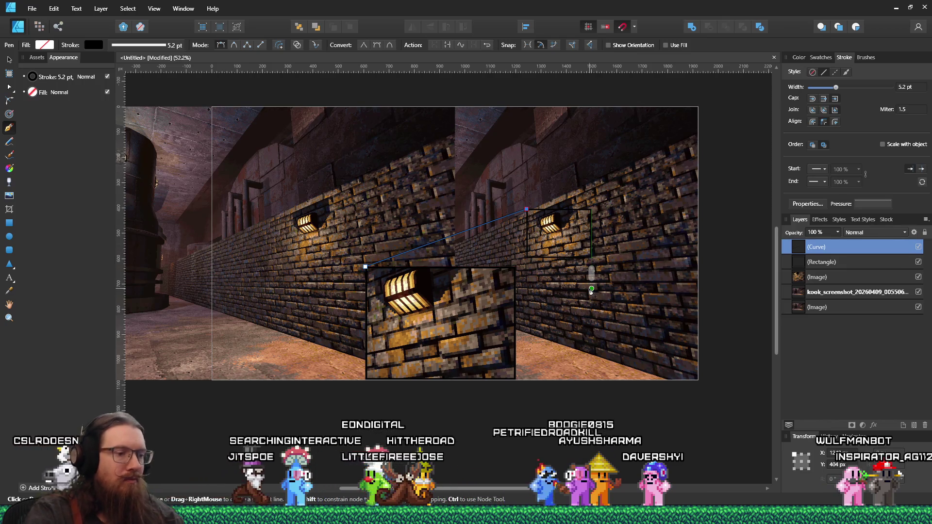
pyautogui.press('Escape')
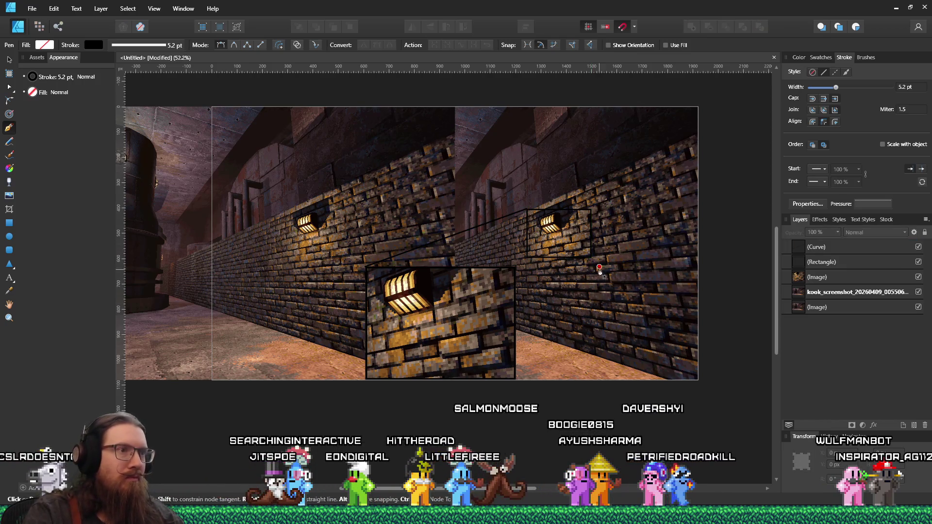
pyautogui.click(516, 380)
pyautogui.click(591, 258)
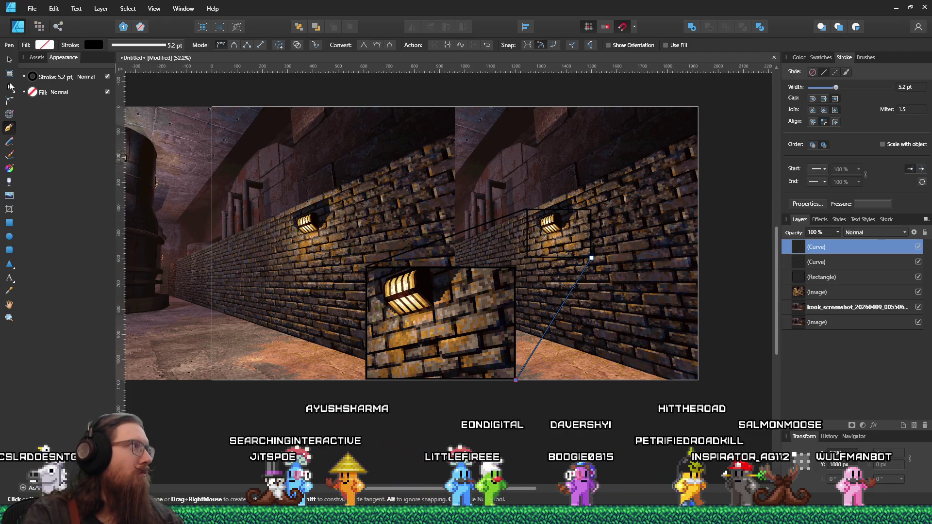
pyautogui.press('Escape')
pyautogui.press('v')
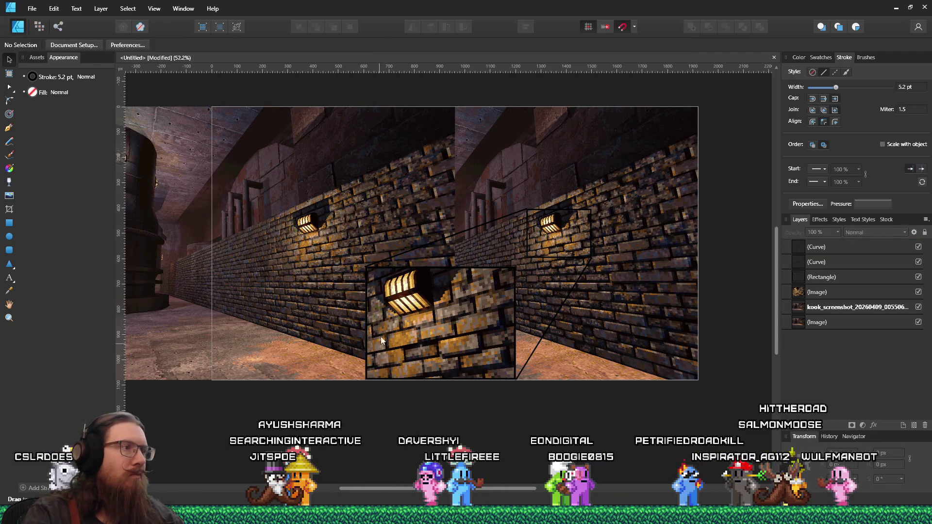
# Step: Snap the first connector's start node onto the close-up's top-left corner
pyautogui.click(401, 253)
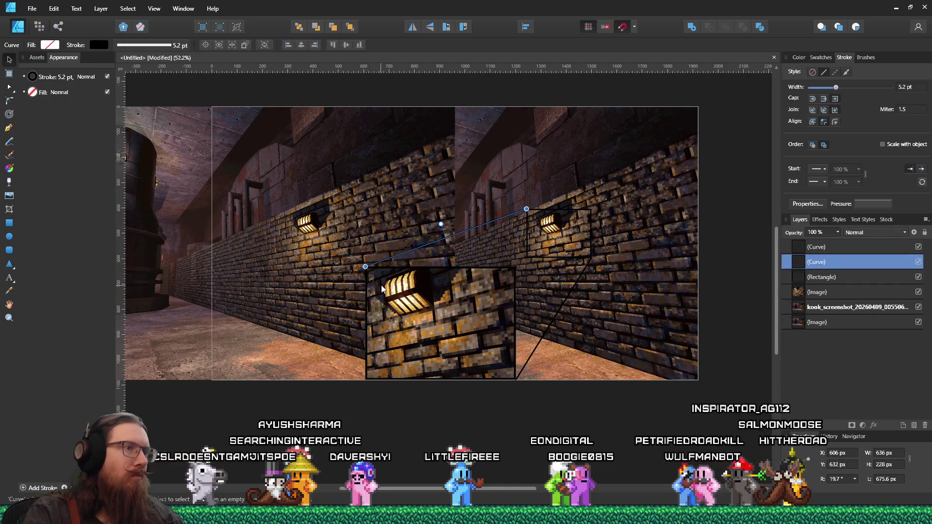
pyautogui.scroll(5, 369, 281)
pyautogui.scroll(1, 347, 276)
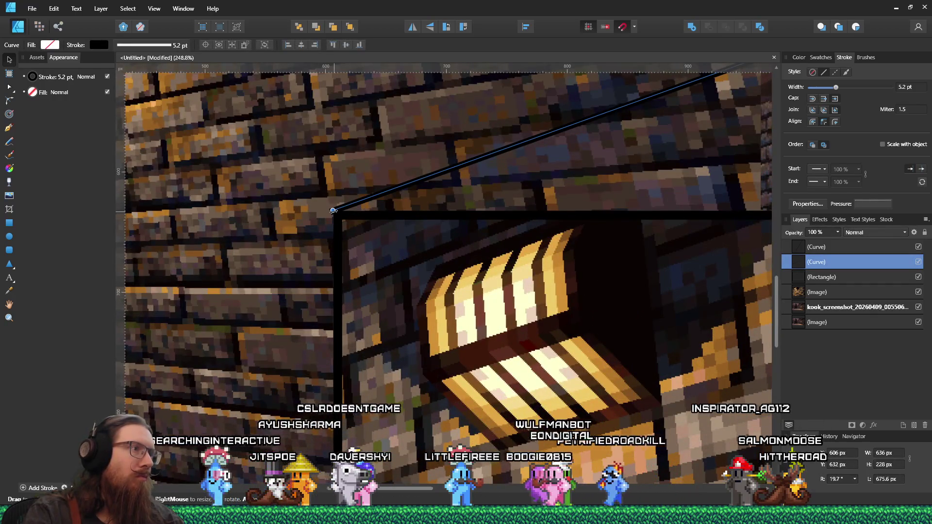
pyautogui.moveTo(333, 210); pyautogui.dragTo(341, 219)
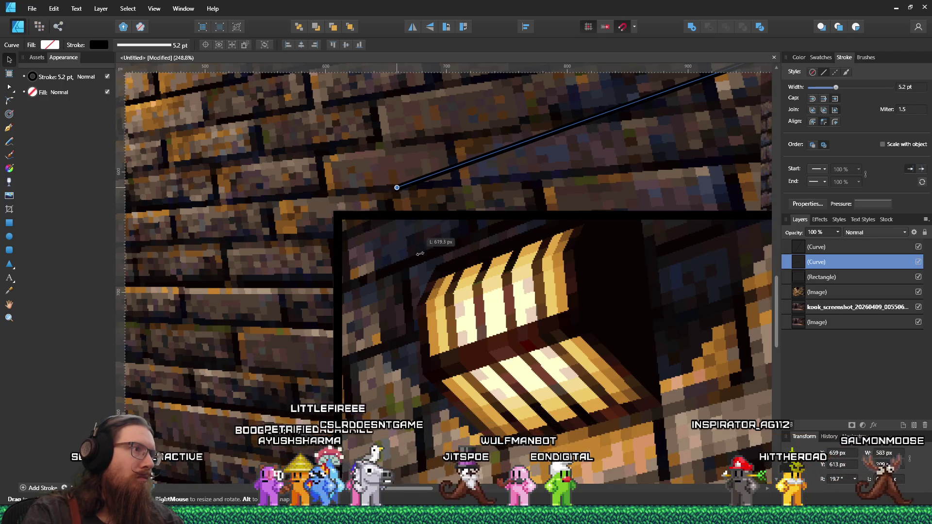
pyautogui.moveTo(359, 201)
pyautogui.mouseDown()
pyautogui.moveTo(340, 213)
pyautogui.moveTo(349, 242)
pyautogui.mouseUp()
pyautogui.press('a')
pyautogui.moveTo(336, 209); pyautogui.dragTo(340, 219)
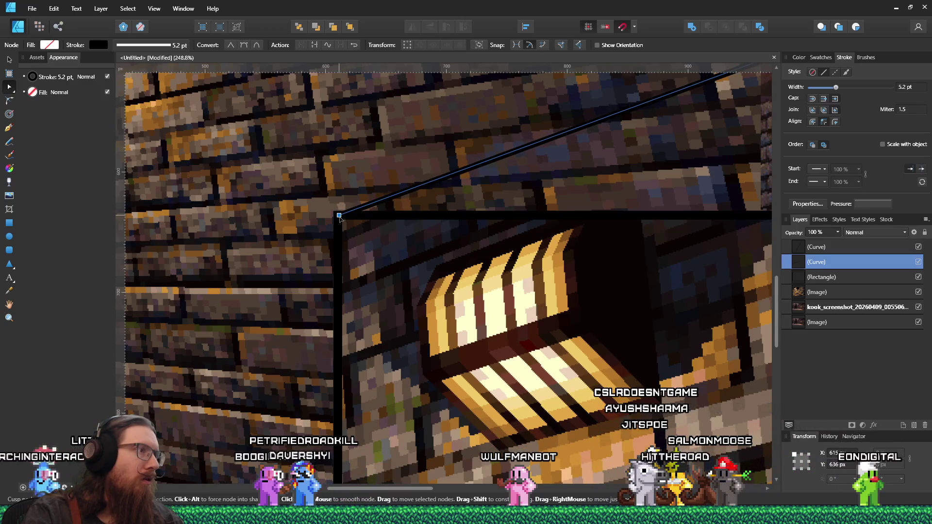
pyautogui.scroll(-2, 355, 261)
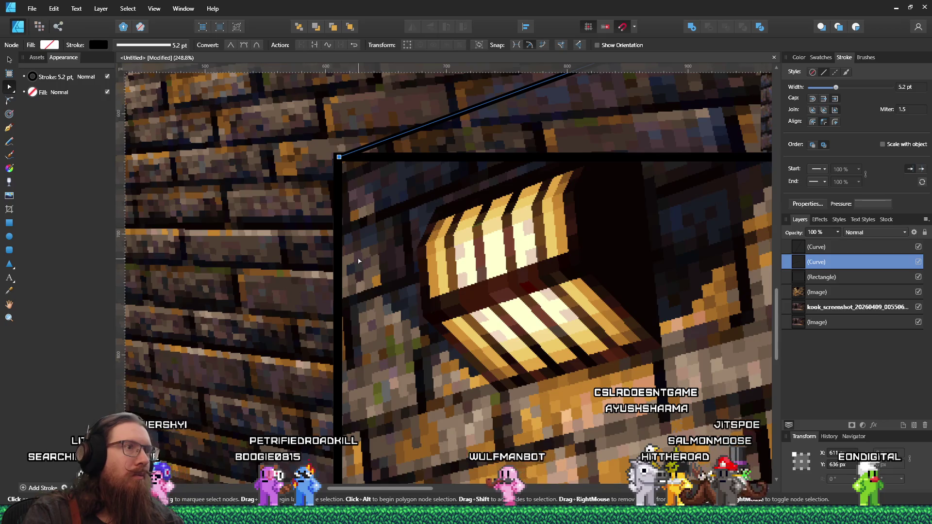
pyautogui.hotkey('ctrl', '0')
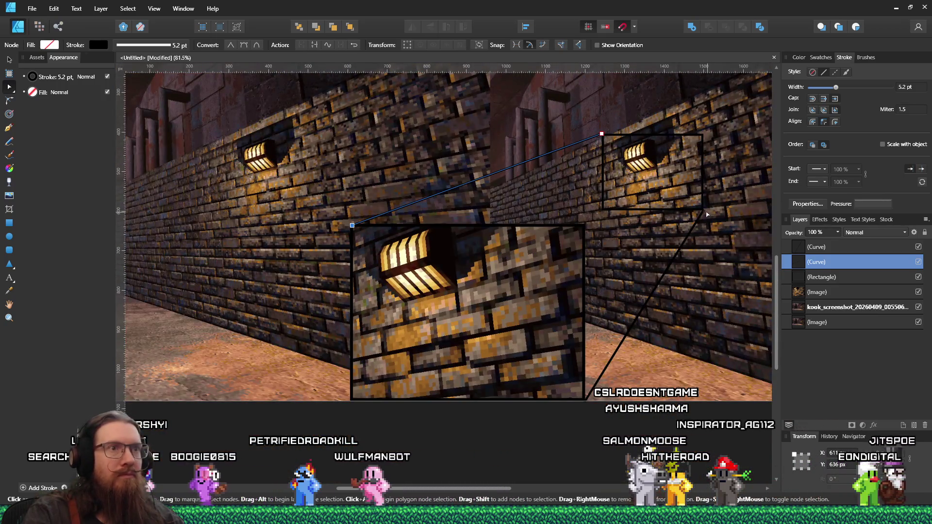
# Step: Move the line leaving the rectangle's corner onto the stone corner and adjust its angle
pyautogui.click(704, 215)
pyautogui.scroll(8, 702, 209)
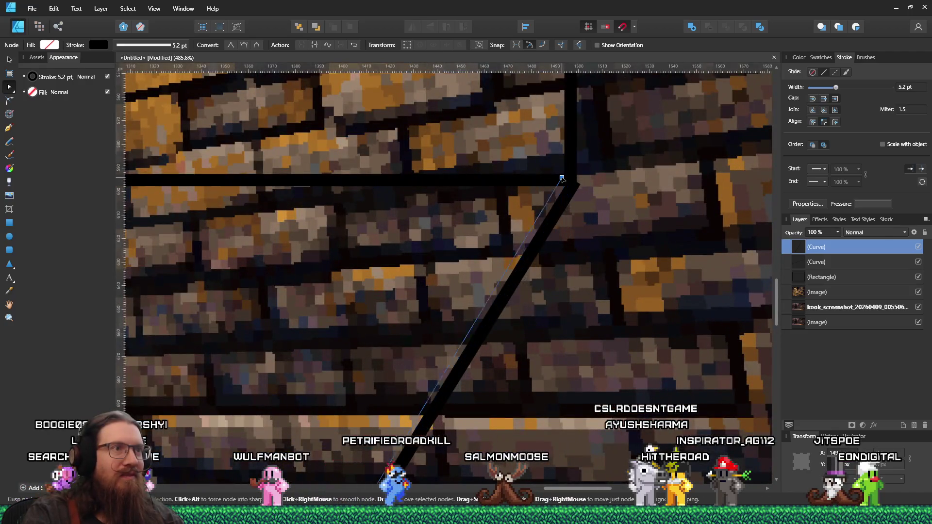
pyautogui.moveTo(562, 178); pyautogui.dragTo(567, 183)
pyautogui.scroll(-10, 466, 301)
pyautogui.hscroll(-5, 466, 301)
pyautogui.moveTo(366, 417); pyautogui.dragTo(358, 418)
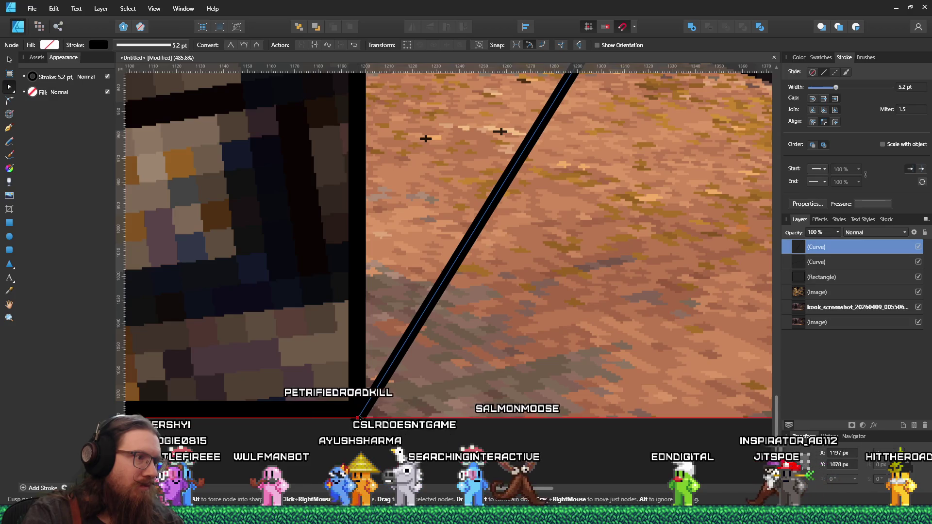
pyautogui.scroll(15, 615, 384)
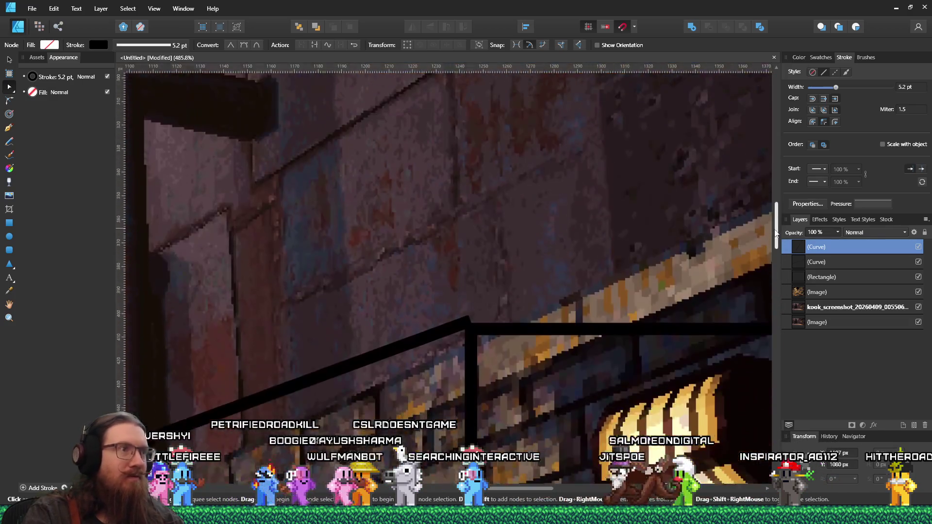
# Step: Snap the second callout line's top end to the rectangle edge and thicken it to 6.3 pt
pyautogui.click(468, 308)
pyautogui.moveTo(467, 306); pyautogui.dragTo(470, 317)
pyautogui.moveTo(836, 88); pyautogui.dragTo(838, 88)
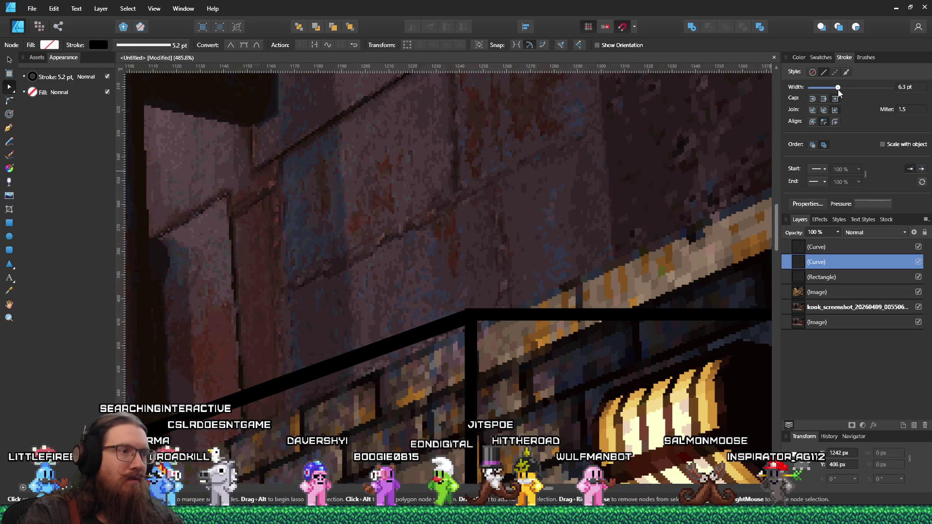
pyautogui.moveTo(466, 320); pyautogui.dragTo(465, 319)
pyautogui.scroll(-10, 464, 319)
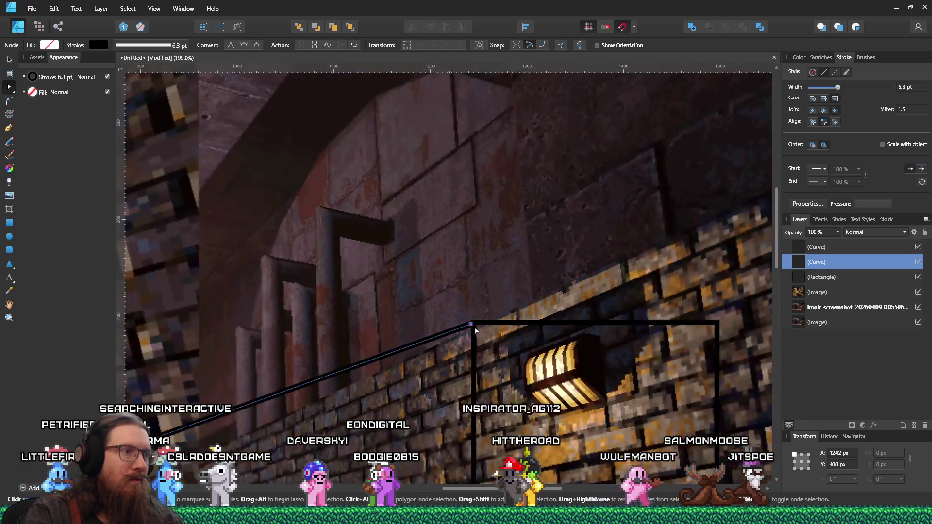
pyautogui.scroll(-2, 622, 418)
pyautogui.click(657, 407)
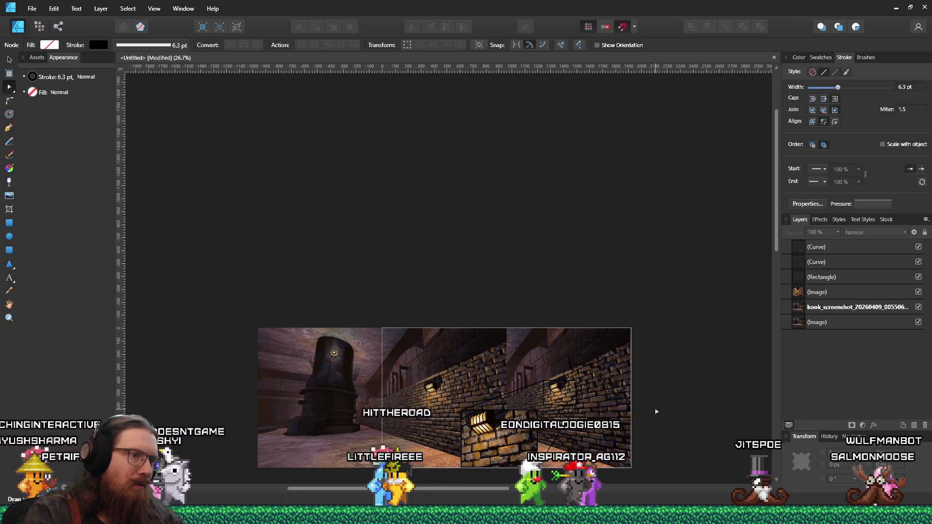
# Step: Extend the upper callout line's end node exactly to the zoom rectangle's corner
pyautogui.scroll(3, 579, 449)
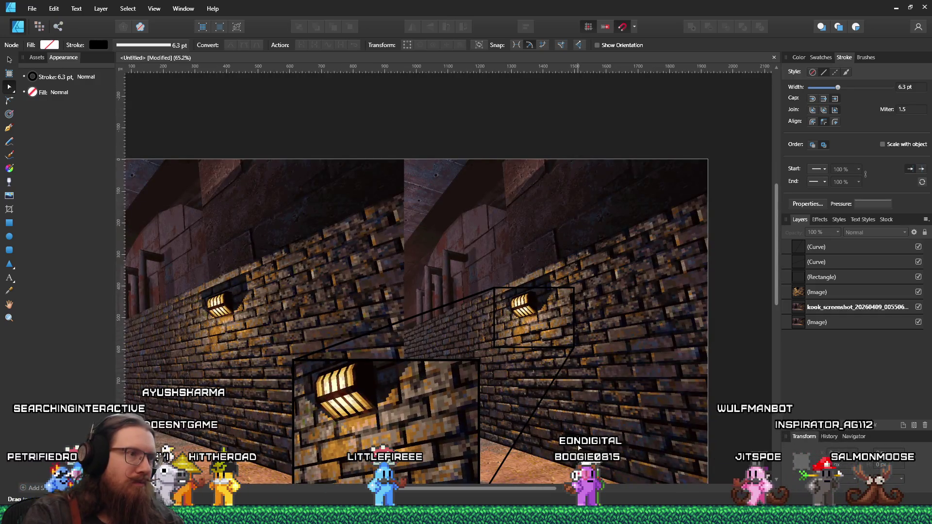
pyautogui.scroll(-2, 579, 447)
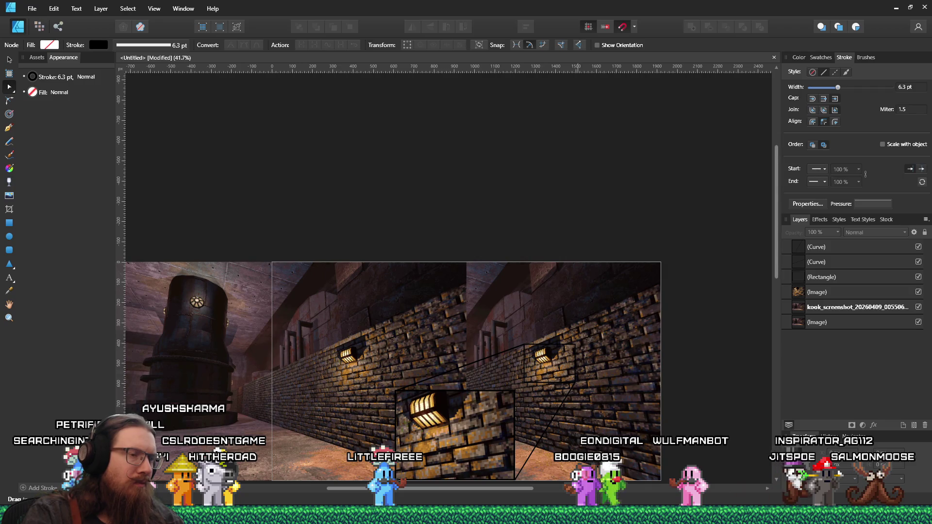
pyautogui.moveTo(775, 269); pyautogui.dragTo(776, 288)
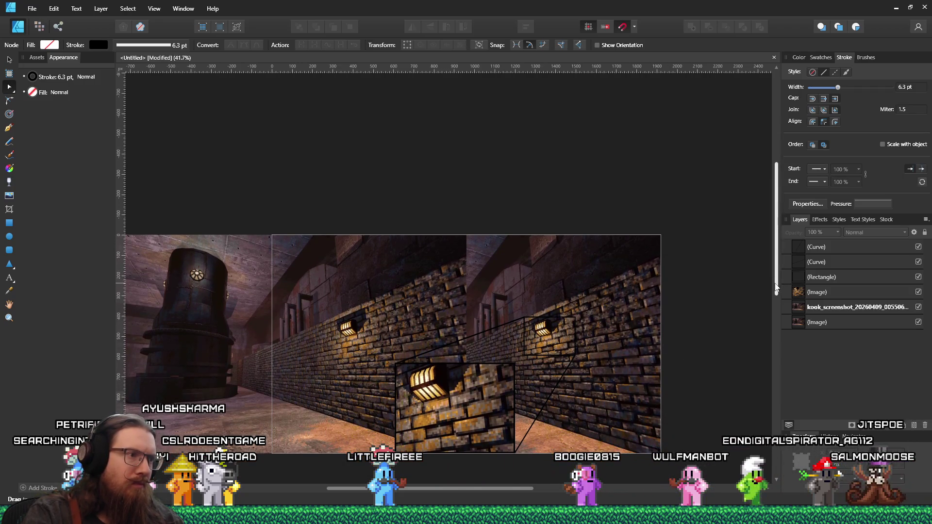
pyautogui.scroll(2, 564, 421)
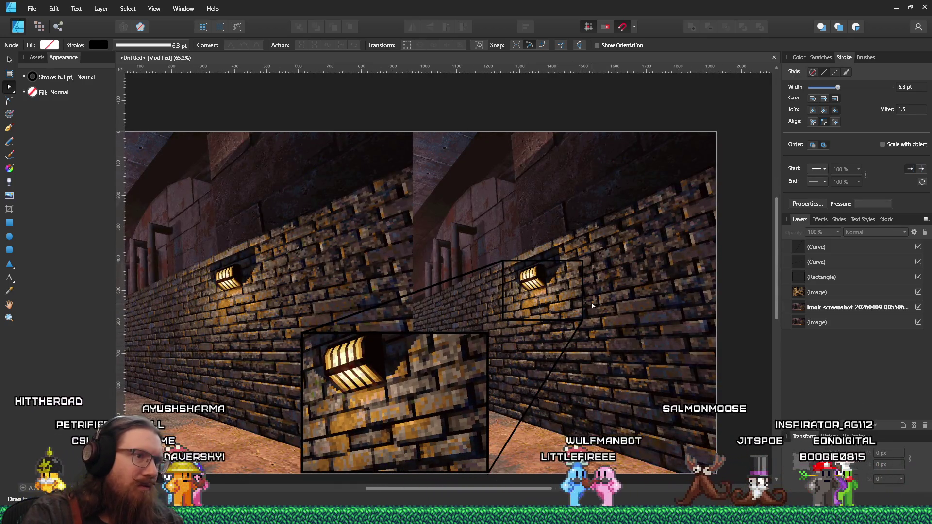
pyautogui.click(556, 281)
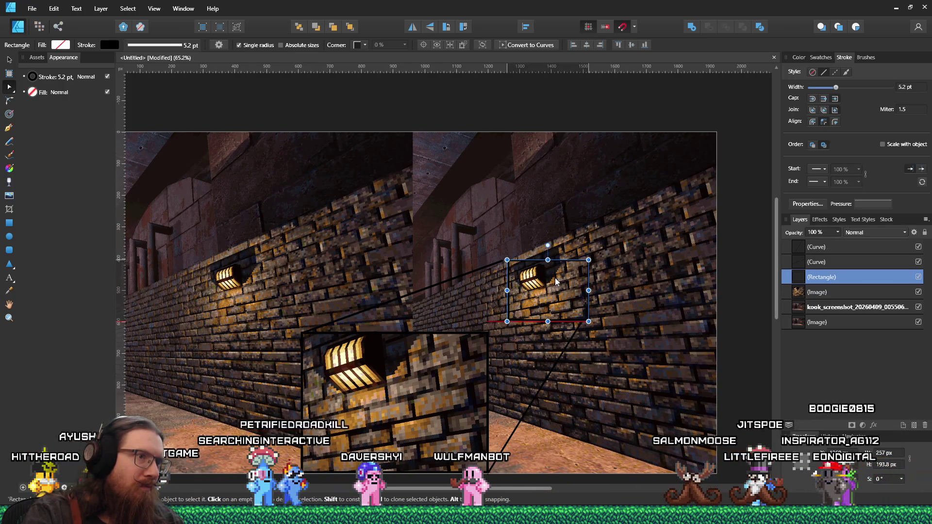
pyautogui.press('a')
pyautogui.click(503, 264)
pyautogui.scroll(10, 503, 263)
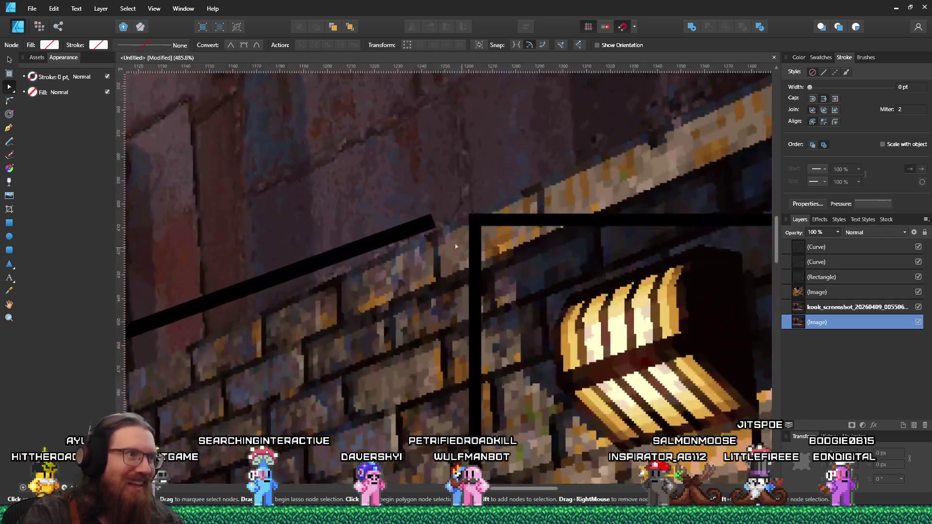
pyautogui.click(430, 224)
pyautogui.moveTo(476, 231); pyautogui.dragTo(476, 222)
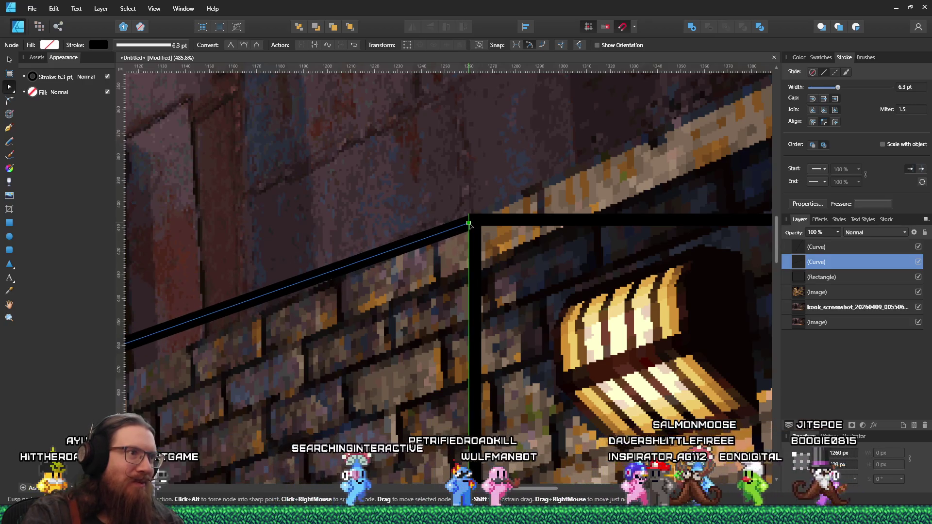
# Step: Align the second callout line's end node precisely with the inset's corner
pyautogui.scroll(-5, 498, 340)
pyautogui.scroll(-5, 498, 340)
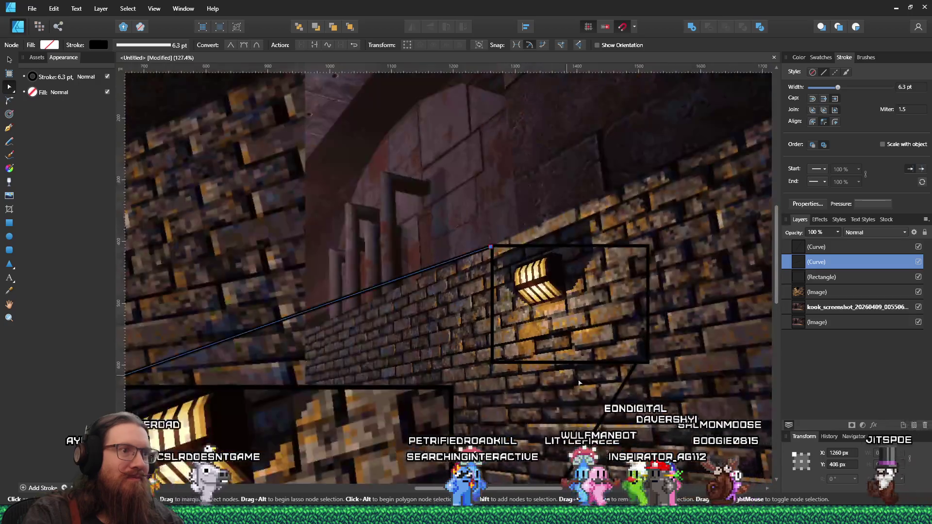
pyautogui.click(632, 371)
pyautogui.scroll(5, 647, 382)
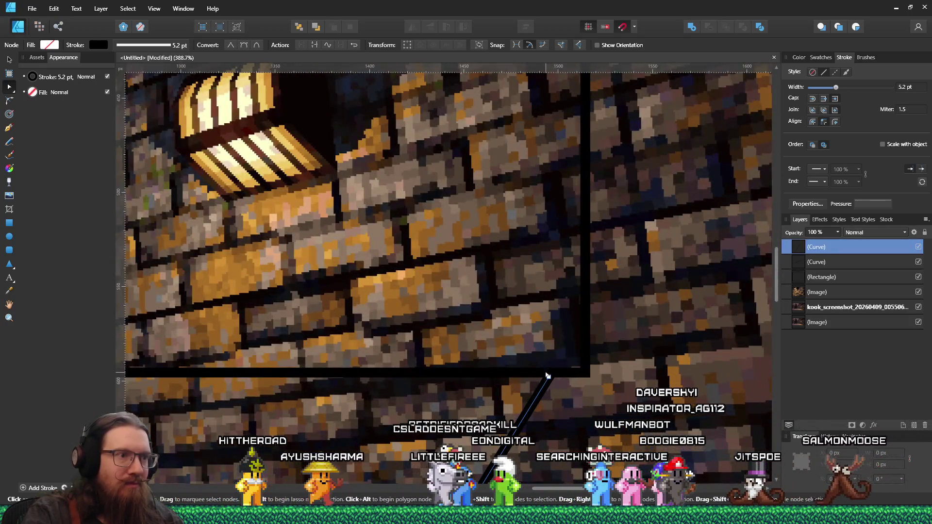
pyautogui.click(548, 376)
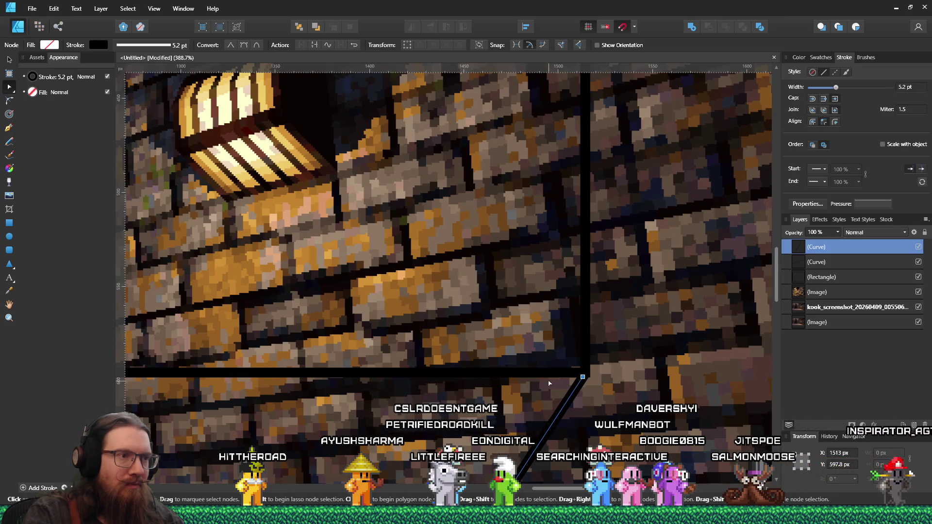
pyautogui.scroll(-13, 550, 384)
pyautogui.scroll(4, 529, 439)
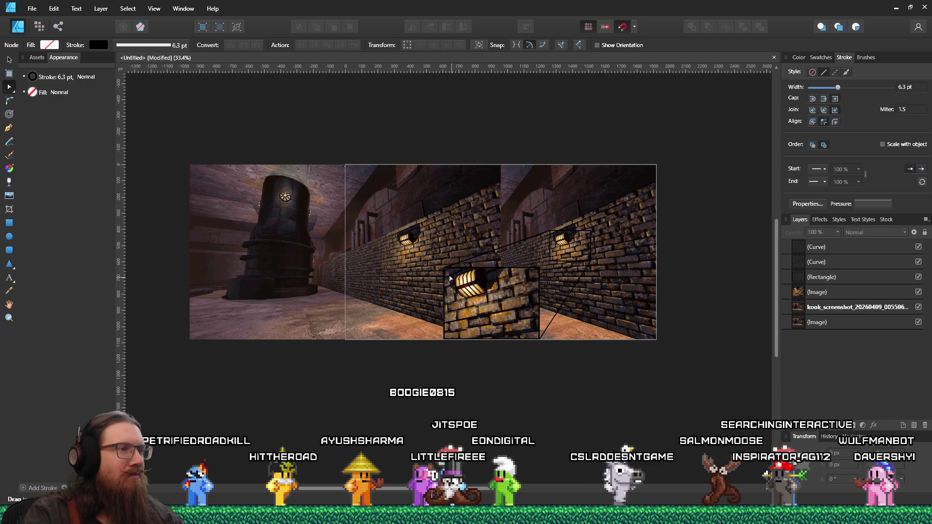
pyautogui.scroll(11, 453, 280)
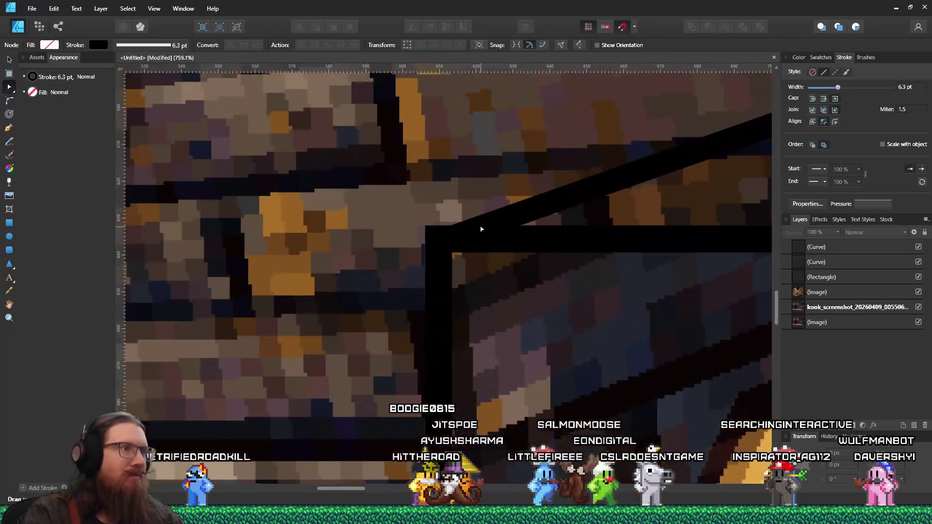
pyautogui.click(436, 237)
pyautogui.moveTo(435, 239); pyautogui.dragTo(439, 242)
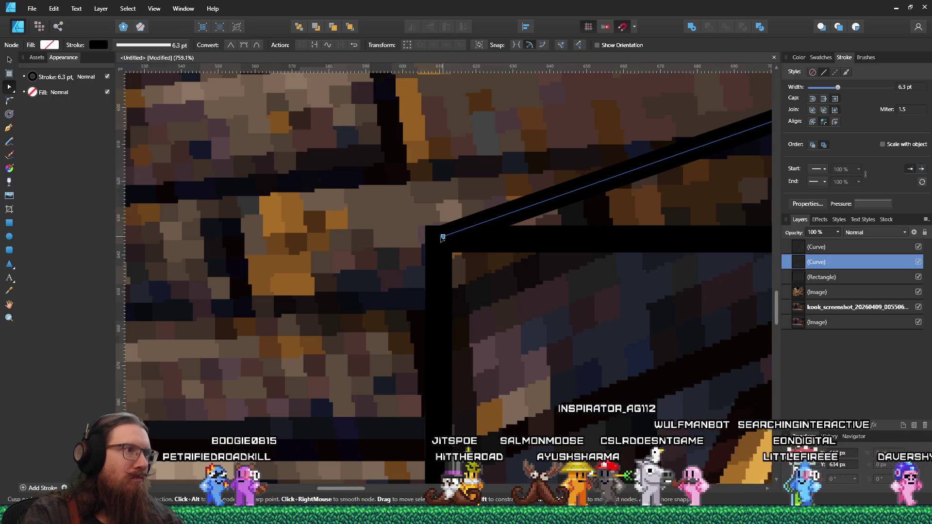
pyautogui.moveTo(439, 238); pyautogui.dragTo(440, 235)
pyautogui.scroll(-15, 439, 236)
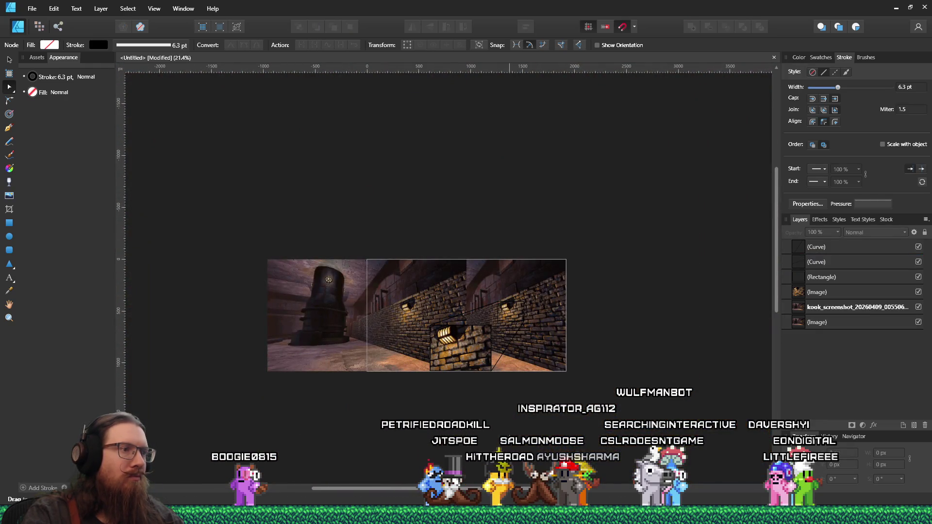
pyautogui.scroll(4, 474, 413)
pyautogui.scroll(-1, 473, 413)
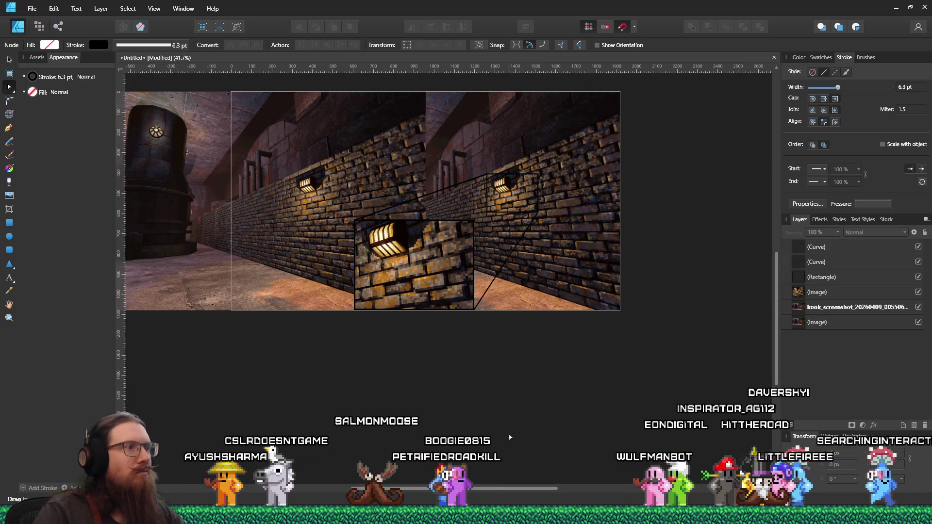
pyautogui.moveTo(781, 296); pyautogui.dragTo(781, 224)
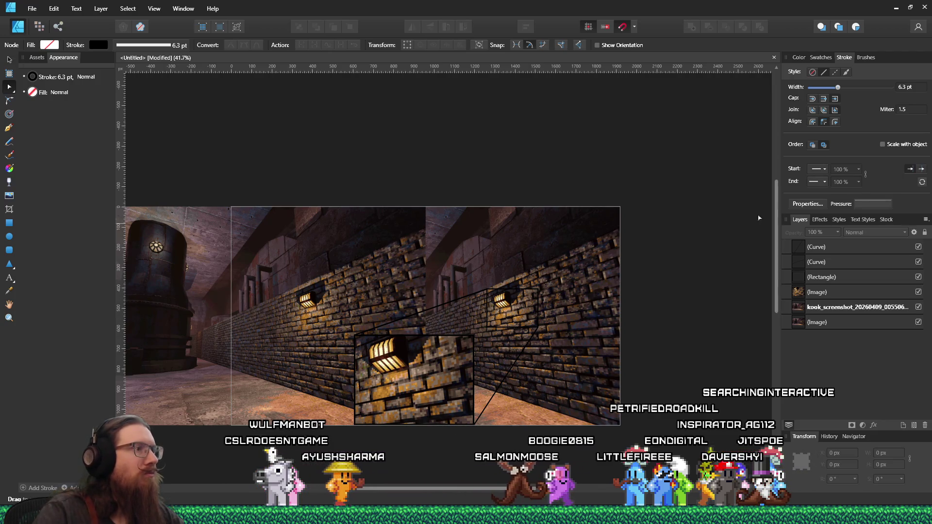
pyautogui.click(28, 12)
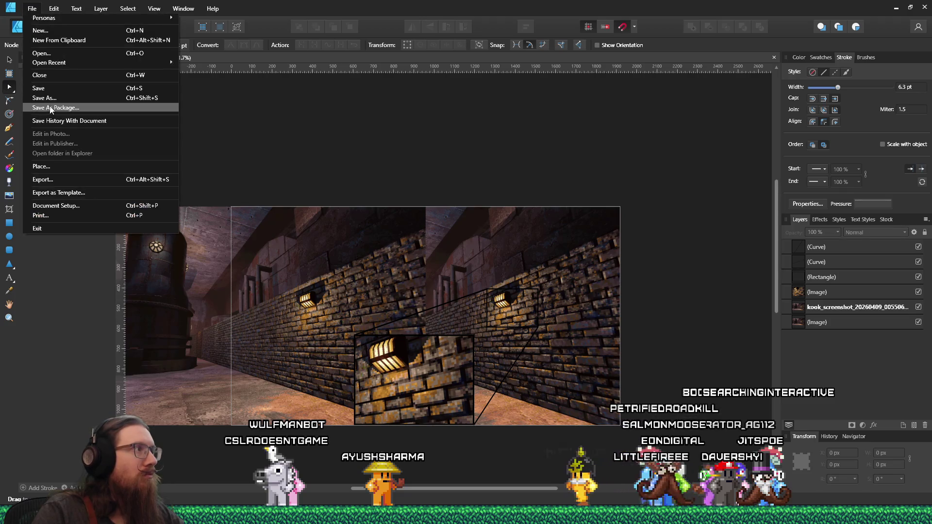
# Step: Save the annotated image as 'self shadowing' in E:\Projects\KOOK\art_source\no_git\pitch_deck, then reopen export settings
pyautogui.click(56, 89)
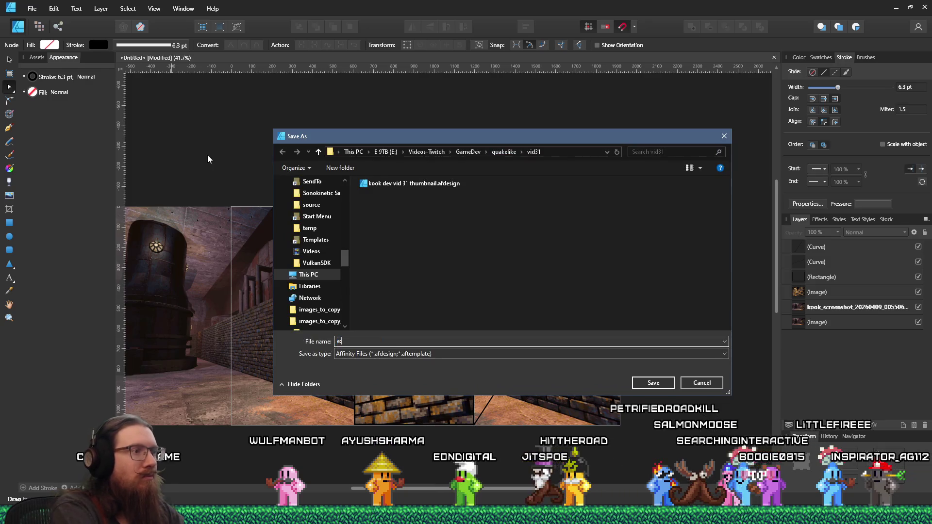
pyautogui.write(':\\pr')
pyautogui.write('ojects\\kook\\ar')
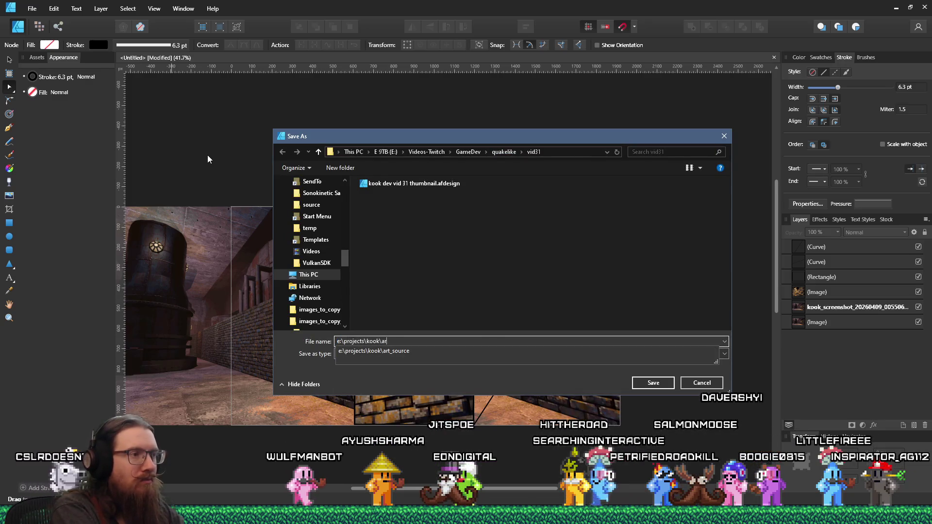
pyautogui.write('urce o_')
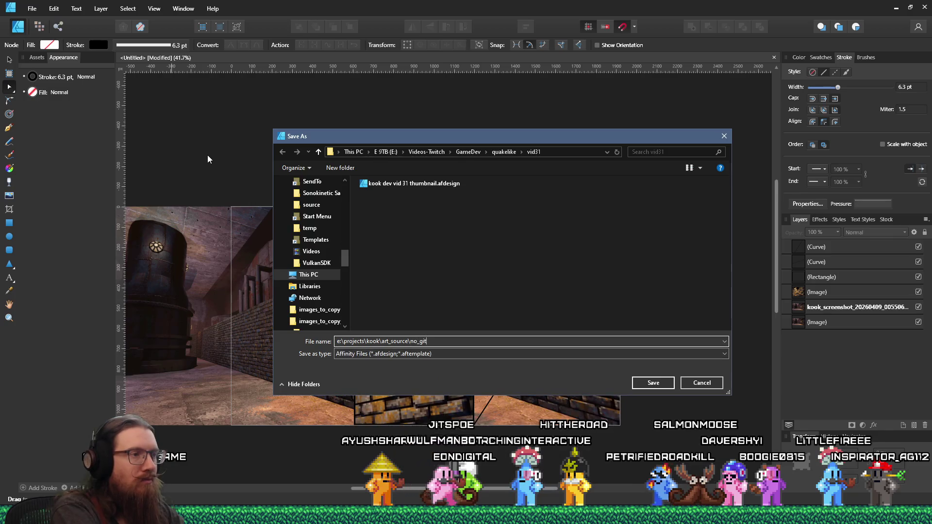
pyautogui.press('Return')
pyautogui.write('pitch_deck')
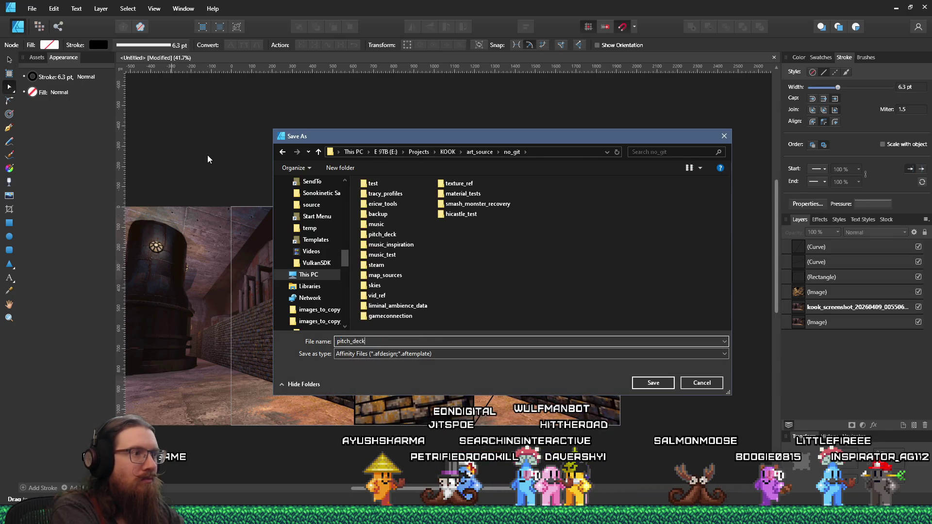
pyautogui.press('Return')
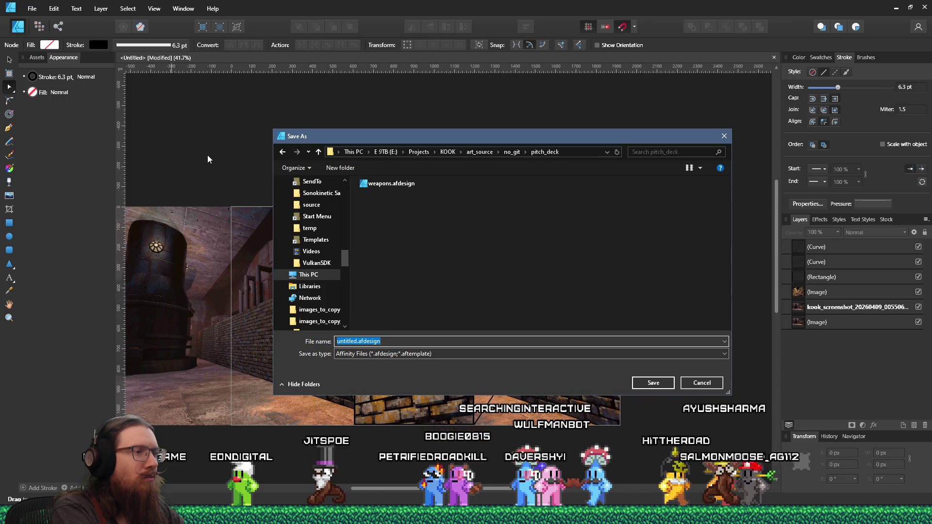
pyautogui.write('self sh')
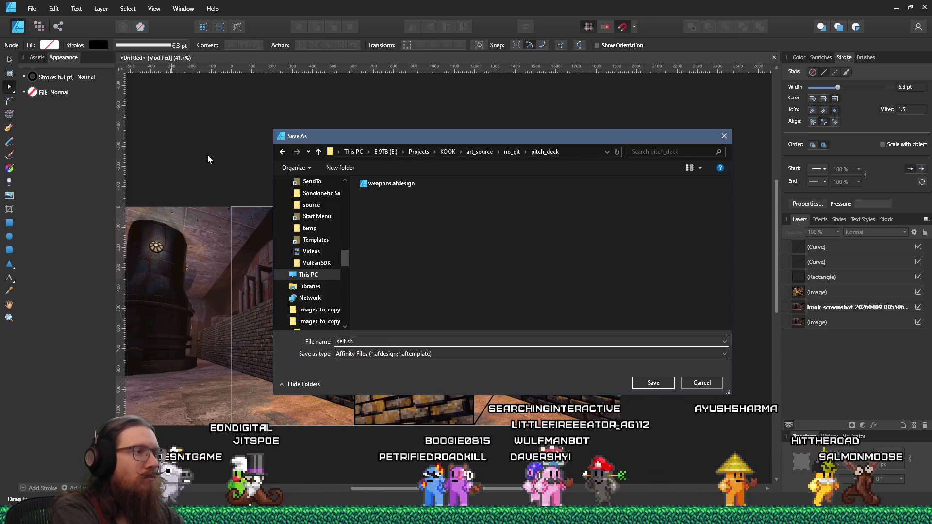
pyautogui.write('adowing')
pyautogui.press('Return')
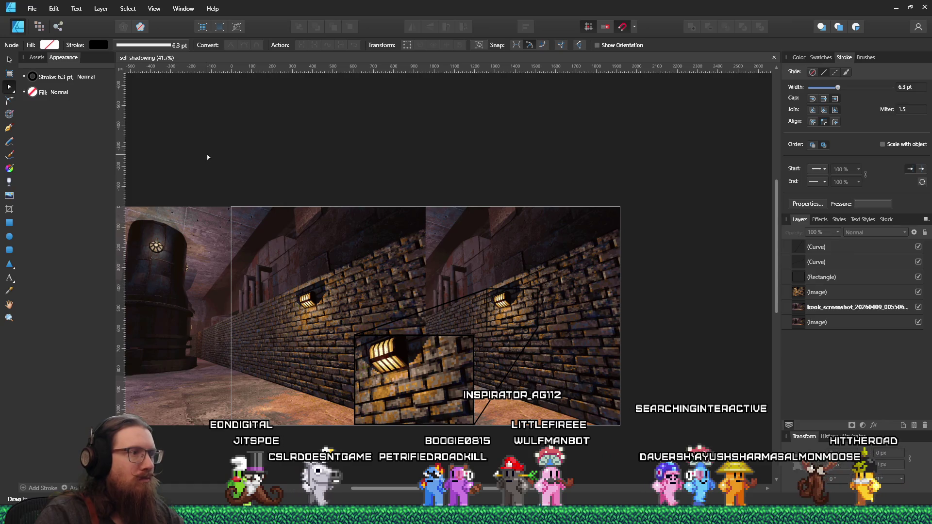
pyautogui.click(33, 9)
pyautogui.click(59, 179)
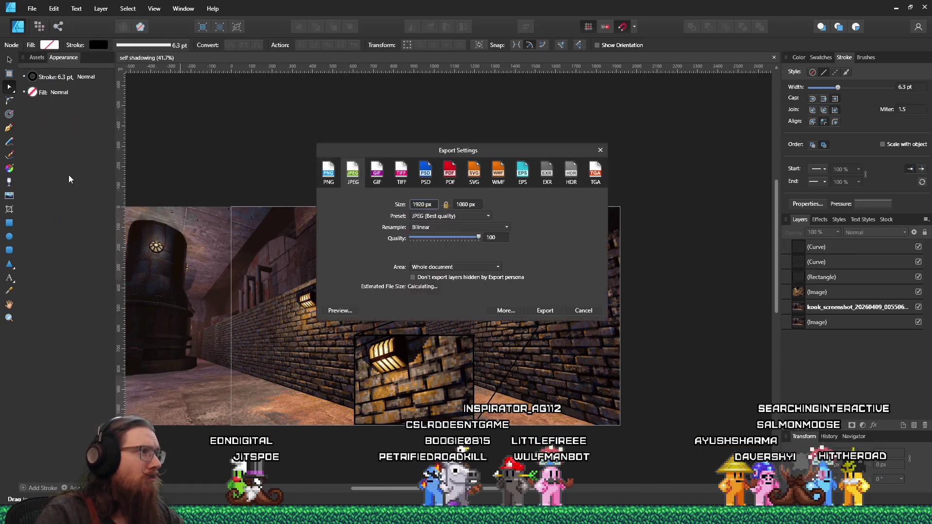
# Step: Export the image as a 1920×1080 PNG named self shadowing.png in pitch_deck
pyautogui.click(333, 177)
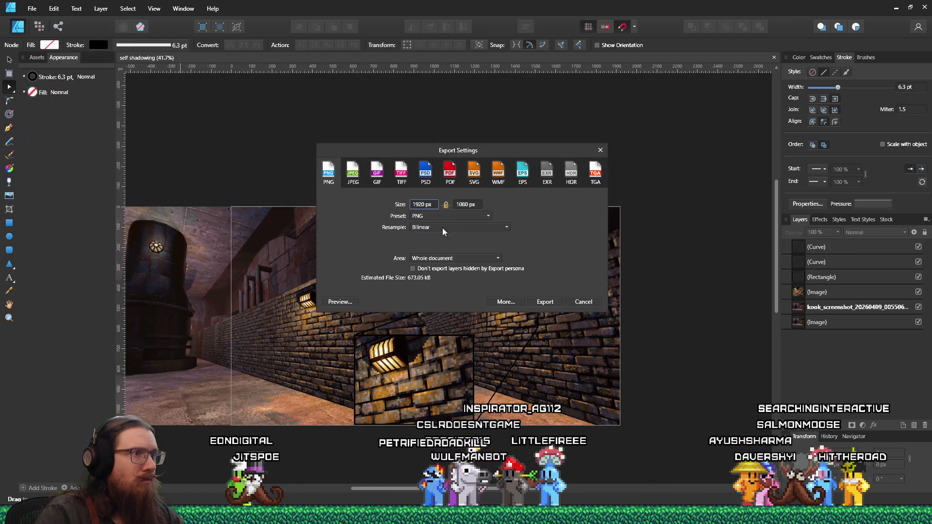
pyautogui.click(584, 302)
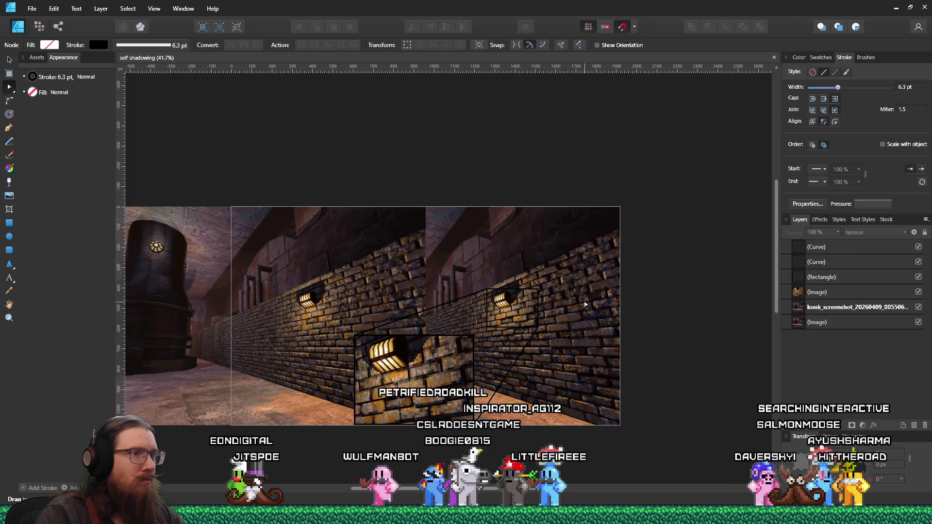
pyautogui.click(32, 8)
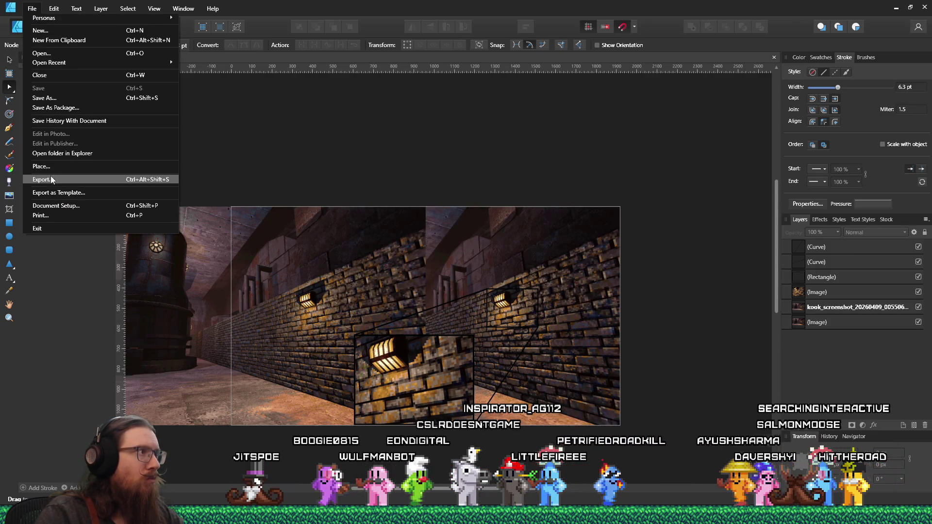
pyautogui.click(50, 180)
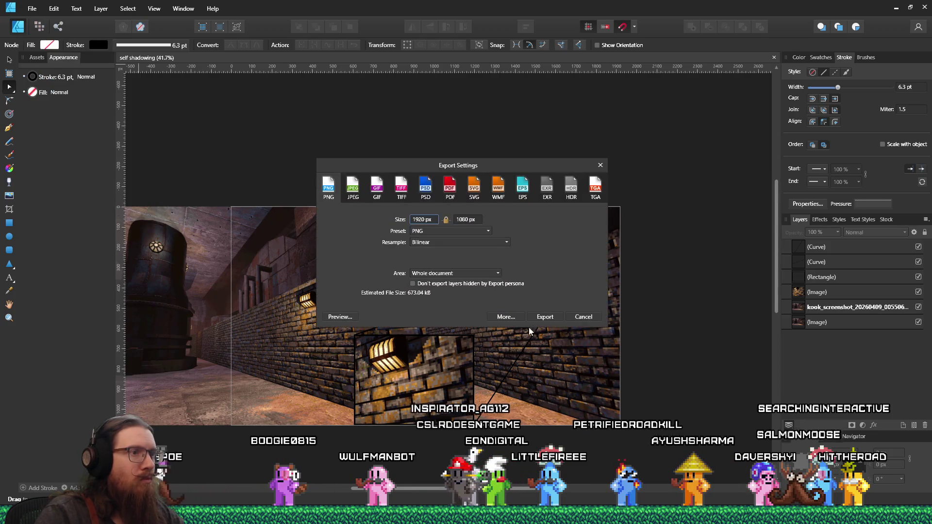
pyautogui.click(544, 317)
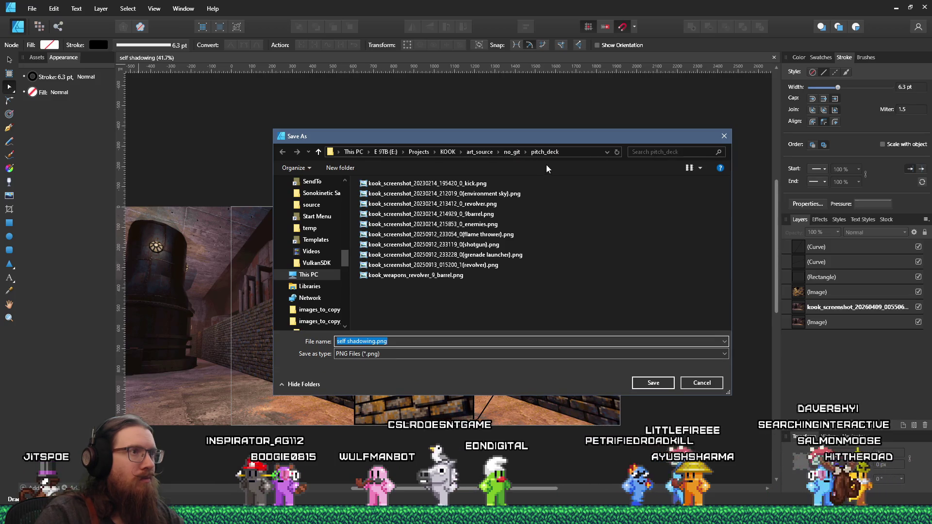
pyautogui.click(653, 383)
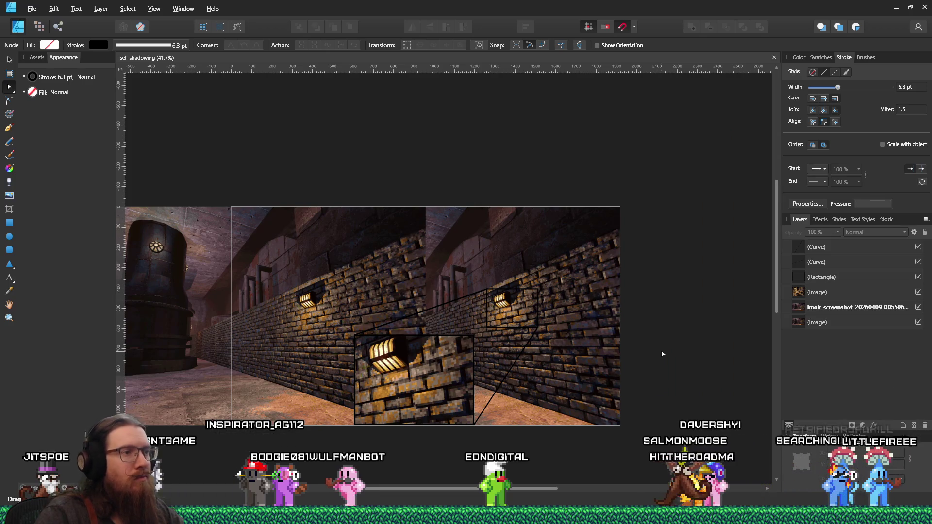
pyautogui.hotkey('alt', 'Tab')
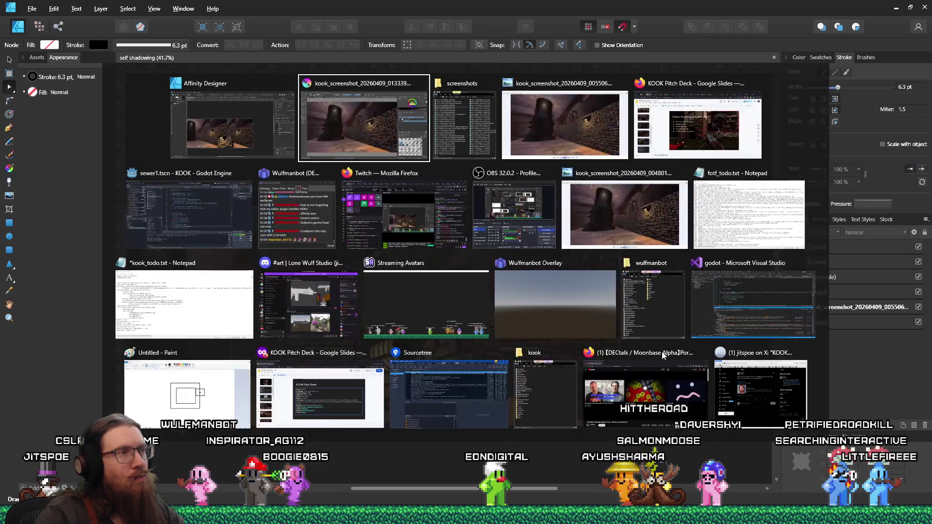
# Step: In Google Slides, start changing the slide background to an image browsed from local files
pyautogui.hotkey('alt', 'Tab')
pyautogui.hotkey('alt', 'Tab')
pyautogui.hotkey('alt', 'Tab')
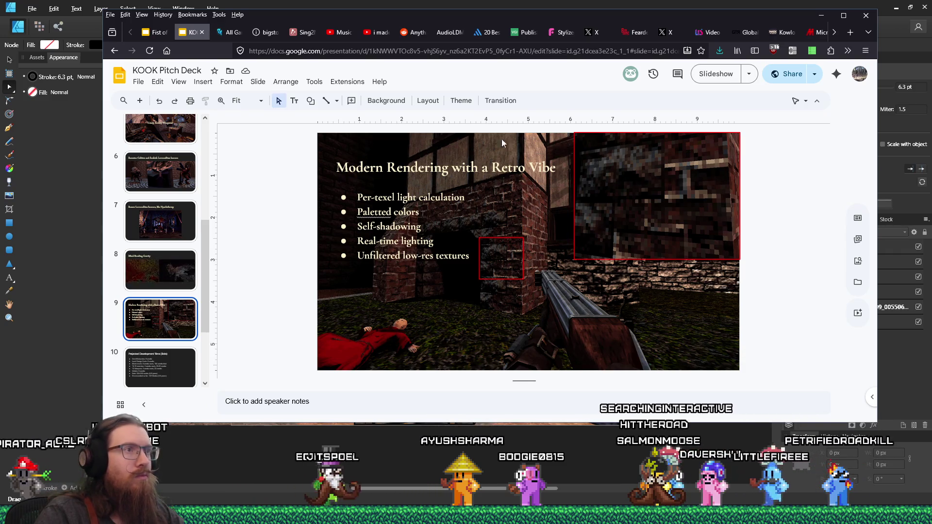
pyautogui.rightClick(328, 311)
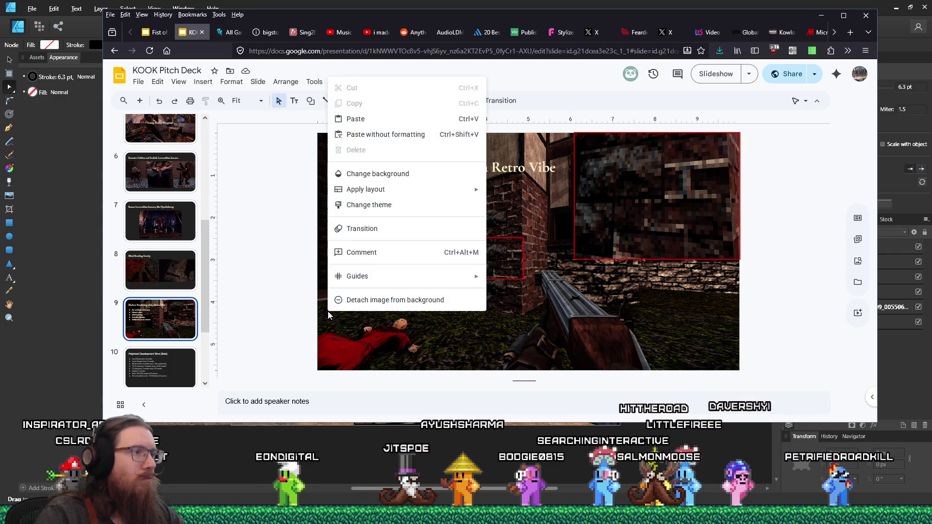
pyautogui.click(409, 175)
pyautogui.click(521, 239)
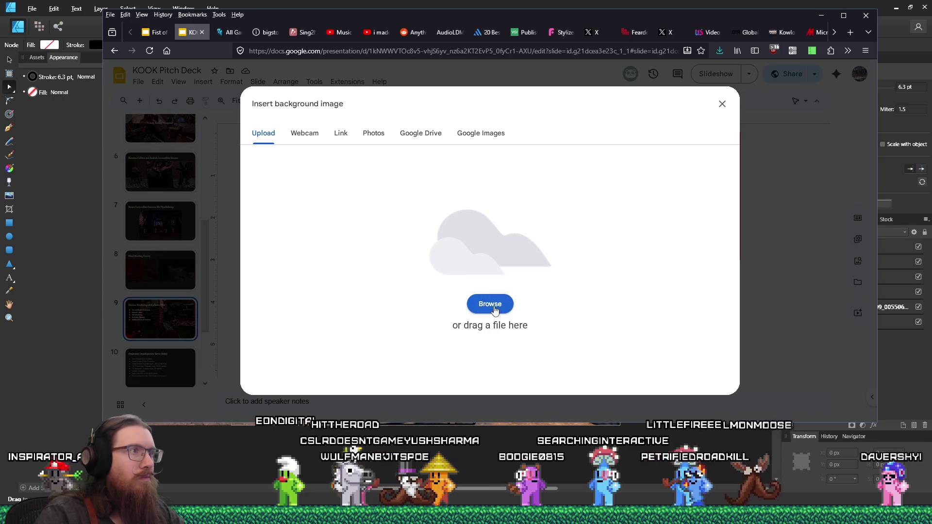
pyautogui.click(493, 311)
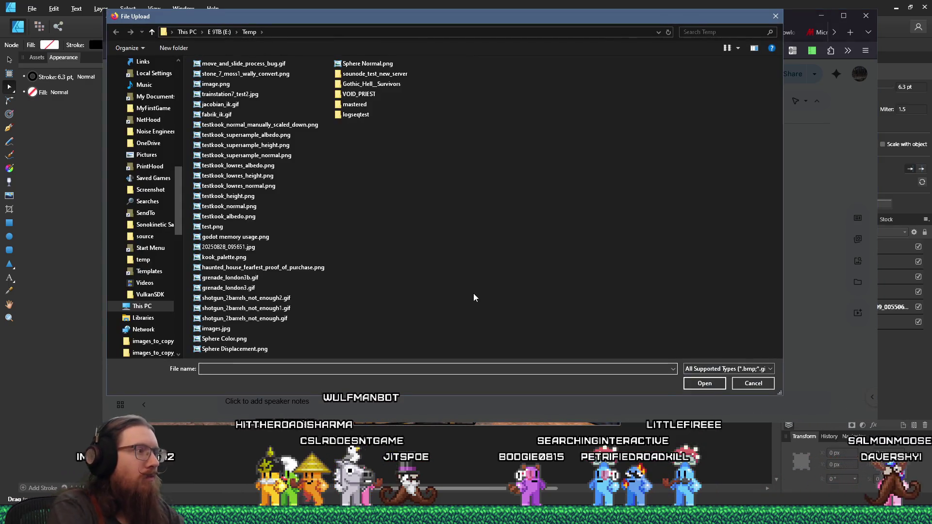
# Step: Go to art_source\no_git\pitch_deck, sort newest first, and upload self shadowing.png
pyautogui.write('e:\\poj')
pyautogui.press('BackSpace')
pyautogui.press('BackSpace')
pyautogui.write('roj')
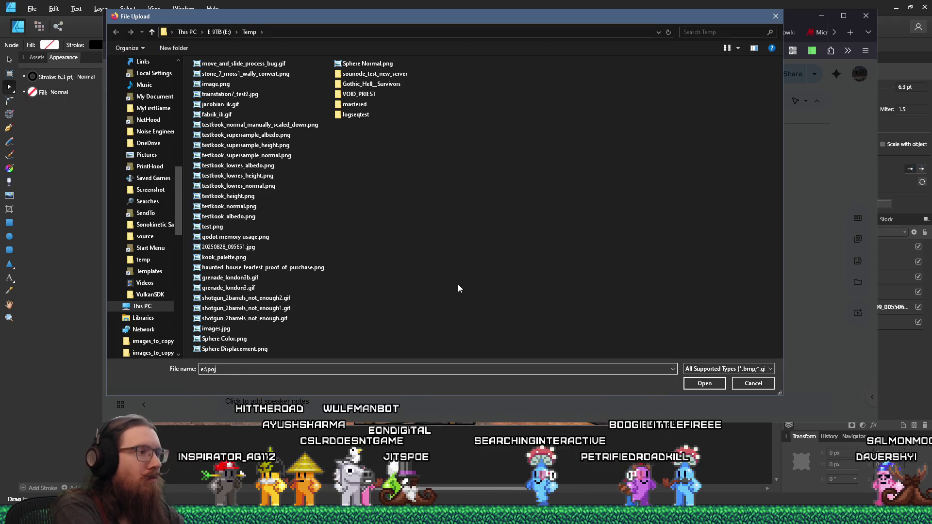
pyautogui.write('ects\\kook\\art_osu')
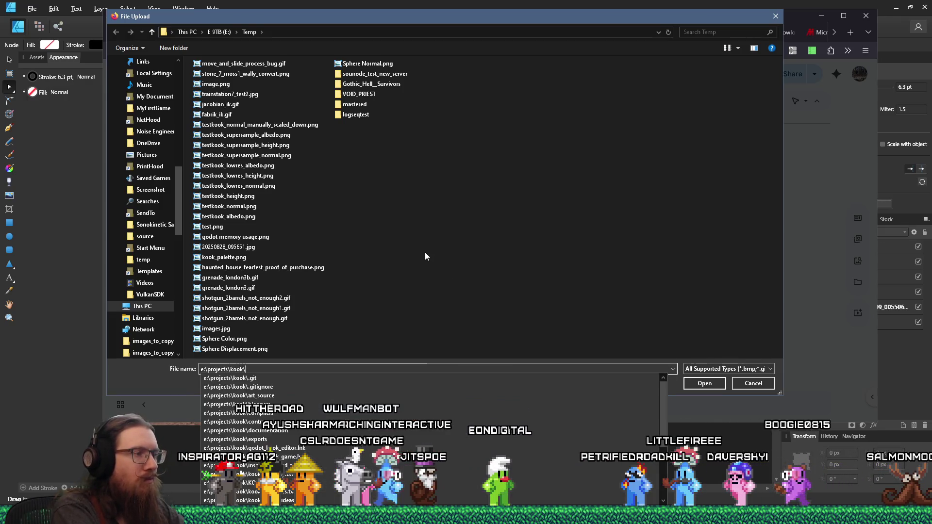
pyautogui.press('BackSpace')
pyautogui.press('BackSpace')
pyautogui.press('BackSpace')
pyautogui.write('source o_git')
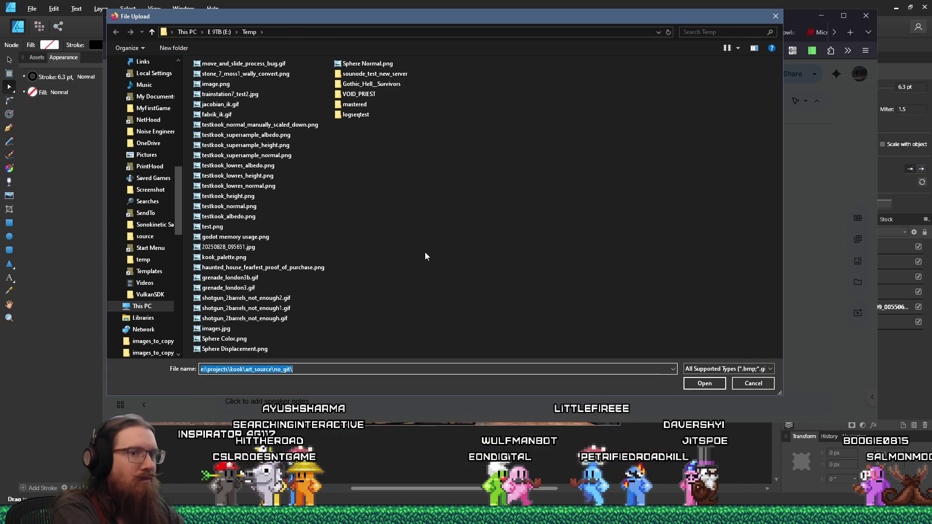
pyautogui.press('Return')
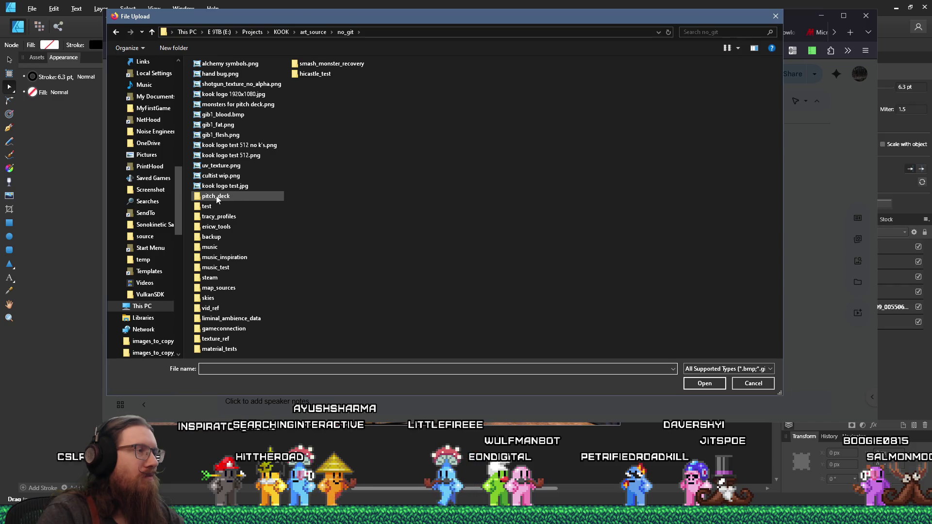
pyautogui.doubleClick(217, 197)
pyautogui.rightClick(427, 161)
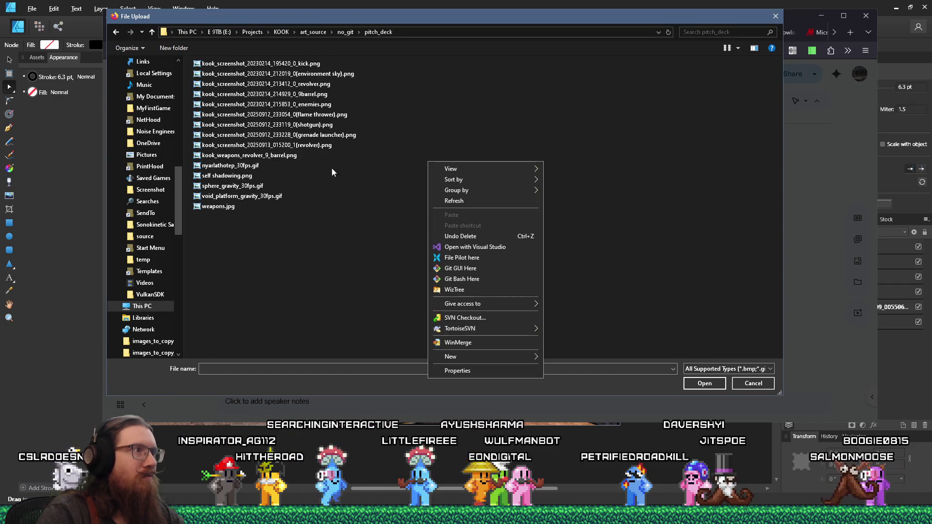
pyautogui.moveTo(477, 182)
pyautogui.click(583, 193)
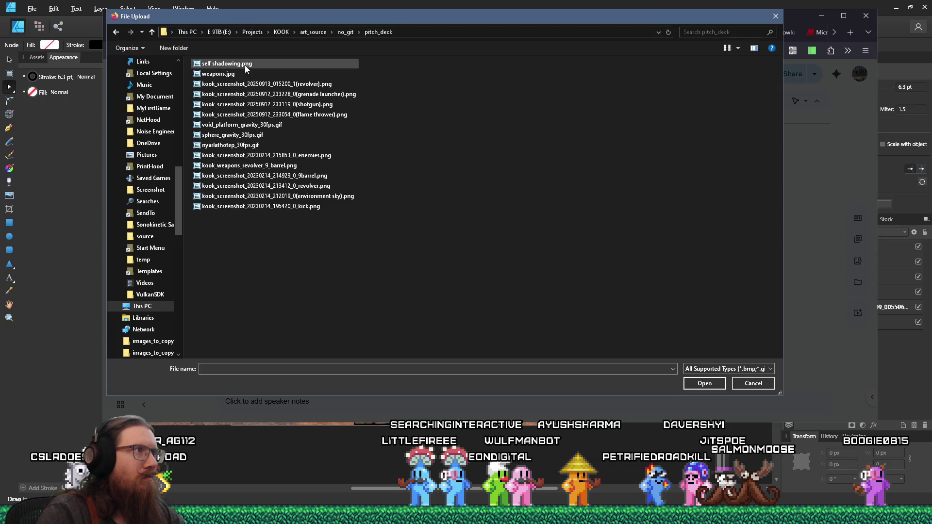
pyautogui.doubleClick(245, 65)
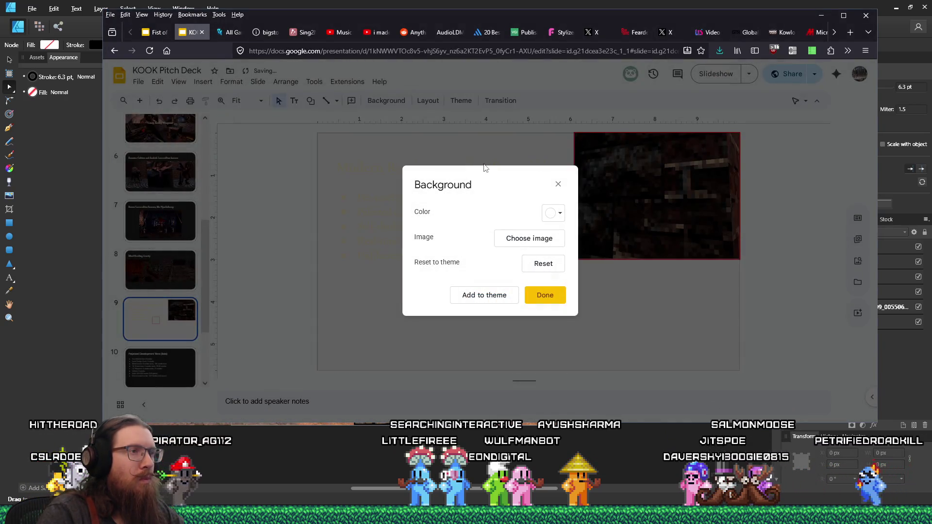
# Step: Apply the new background, then delete the pixelated close-up image and the red outline box
pyautogui.click(561, 291)
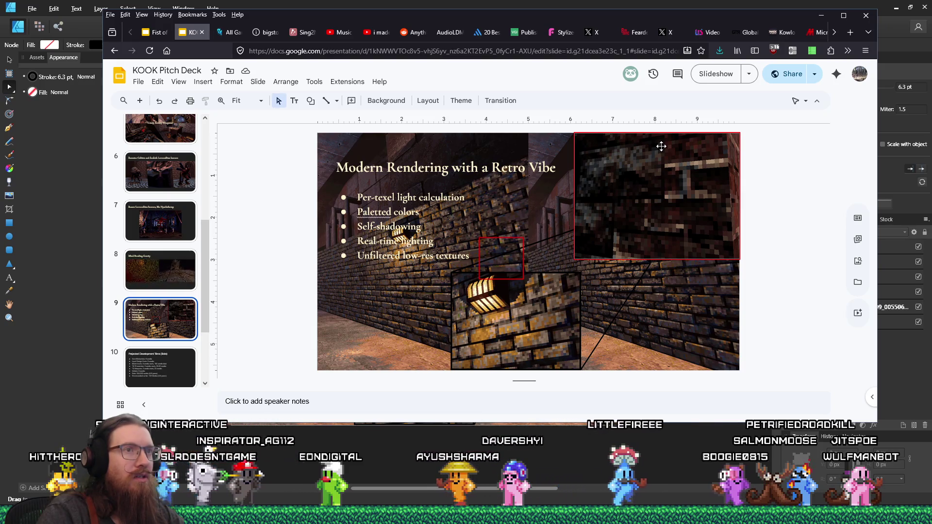
pyautogui.click(661, 146)
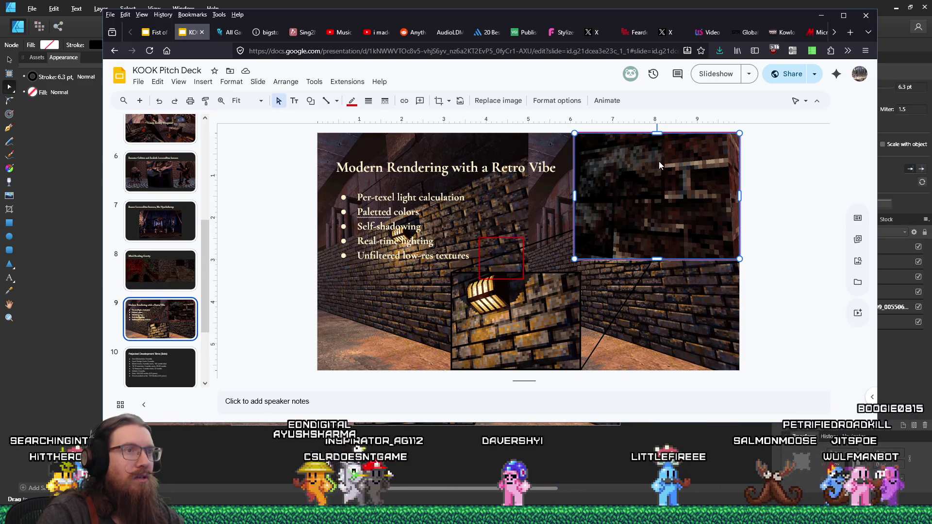
pyautogui.moveTo(659, 161); pyautogui.dragTo(628, 189)
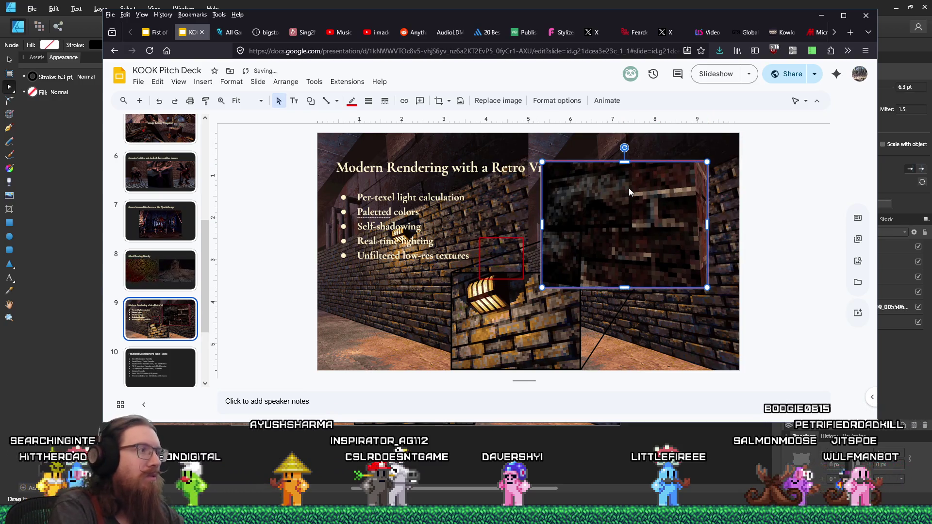
pyautogui.press('Delete')
pyautogui.click(512, 264)
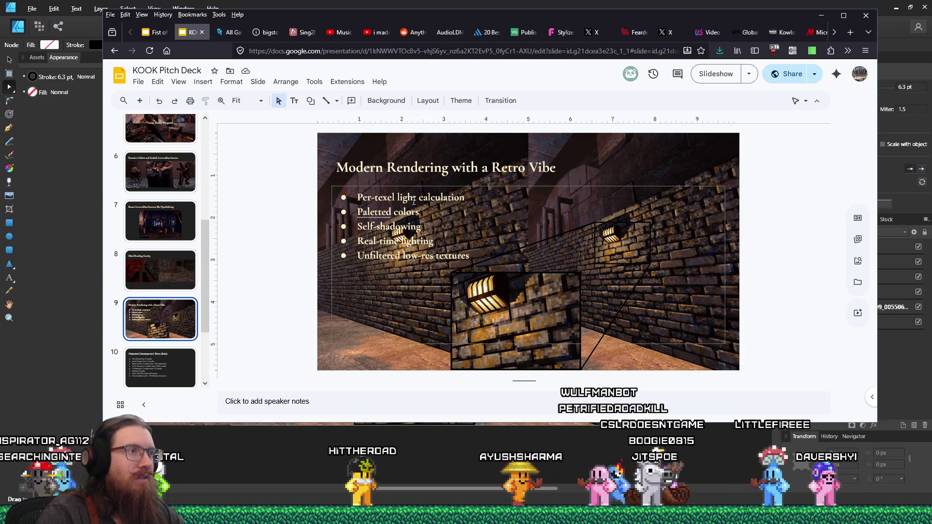
pyautogui.click(476, 253)
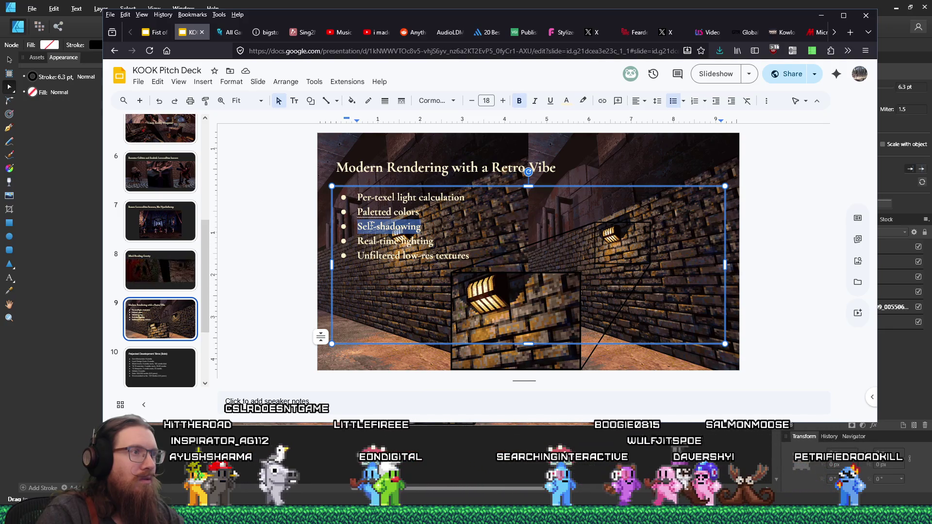
# Step: Add a blank line after Paletted colors and delete the Unfiltered low-res textures bullet
pyautogui.click(450, 233)
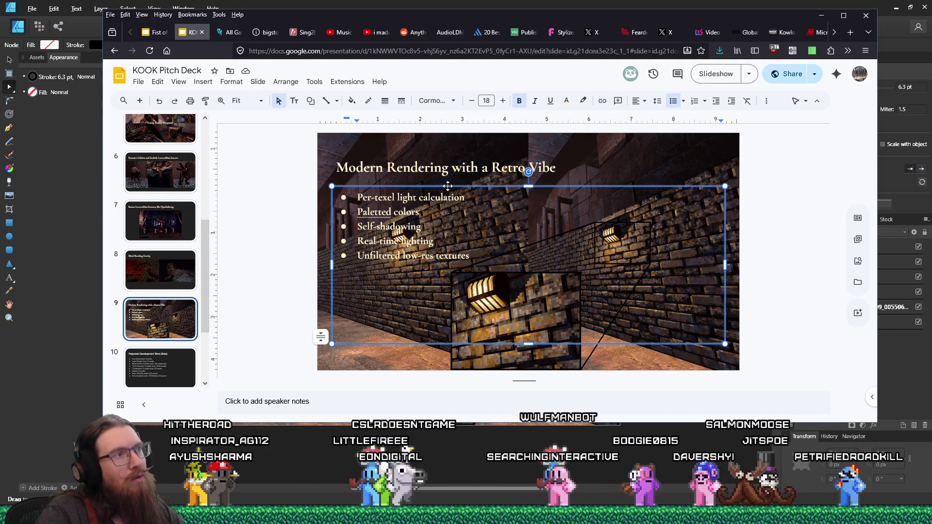
pyautogui.click(448, 170)
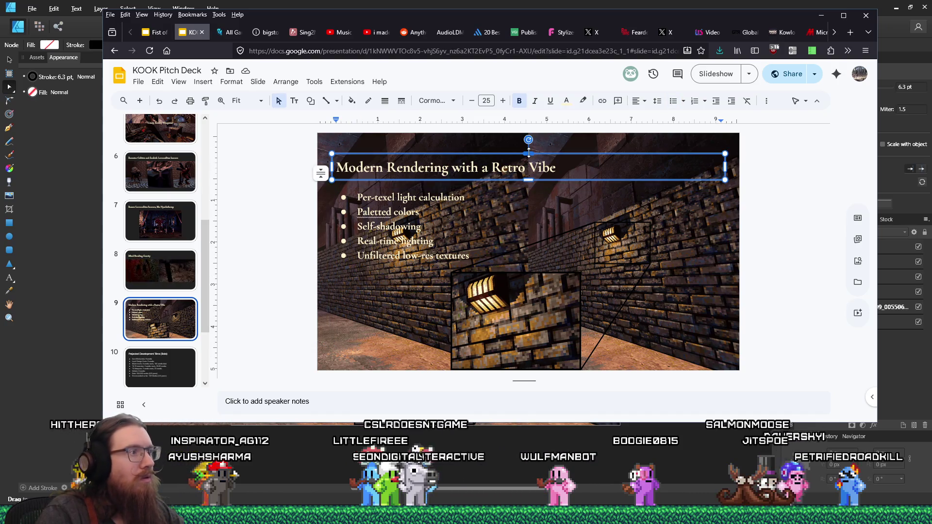
pyautogui.click(398, 228)
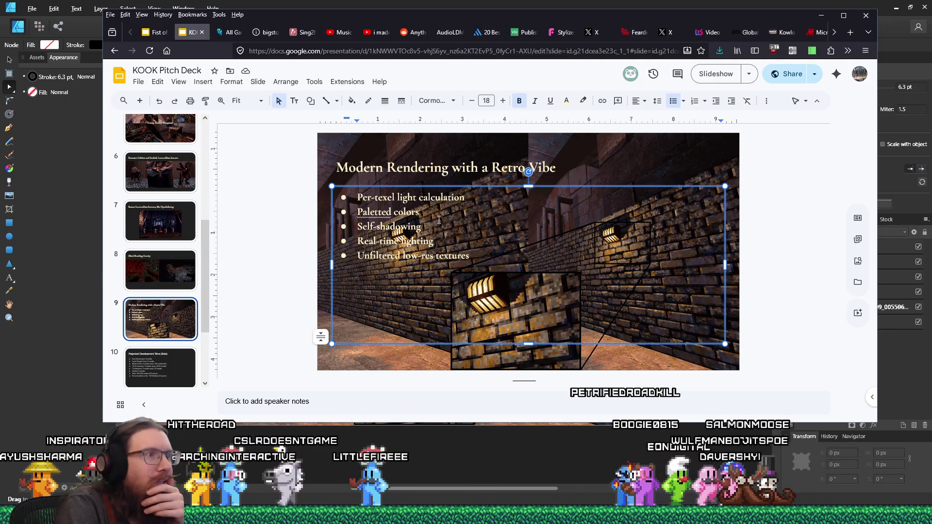
pyautogui.press('Return')
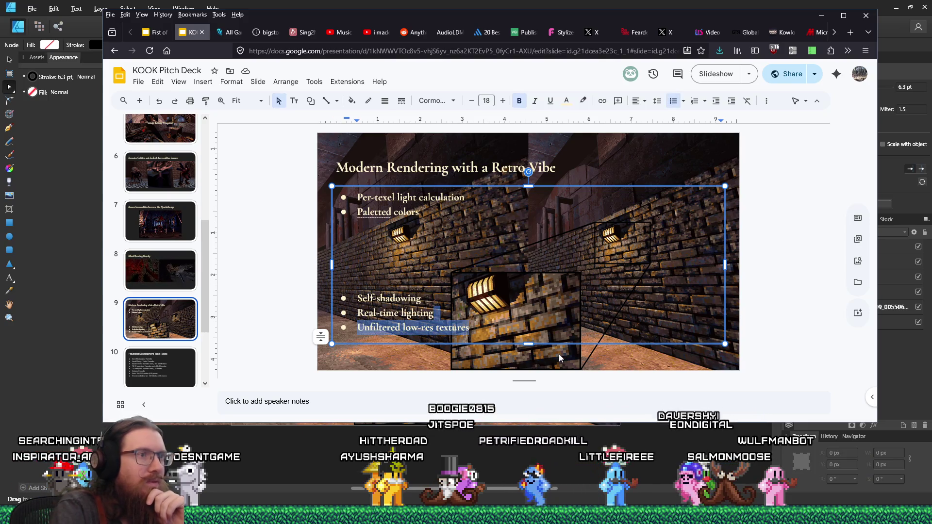
pyautogui.press('BackSpace')
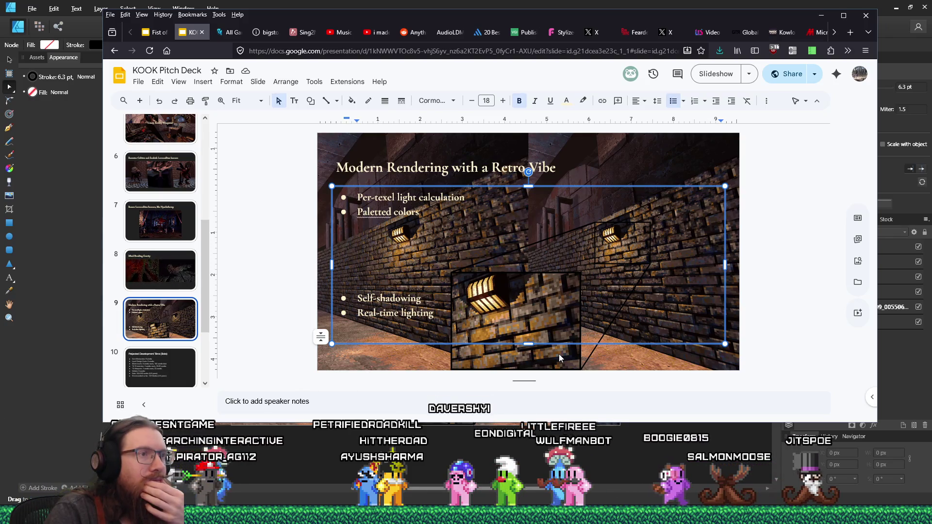
pyautogui.click(428, 296)
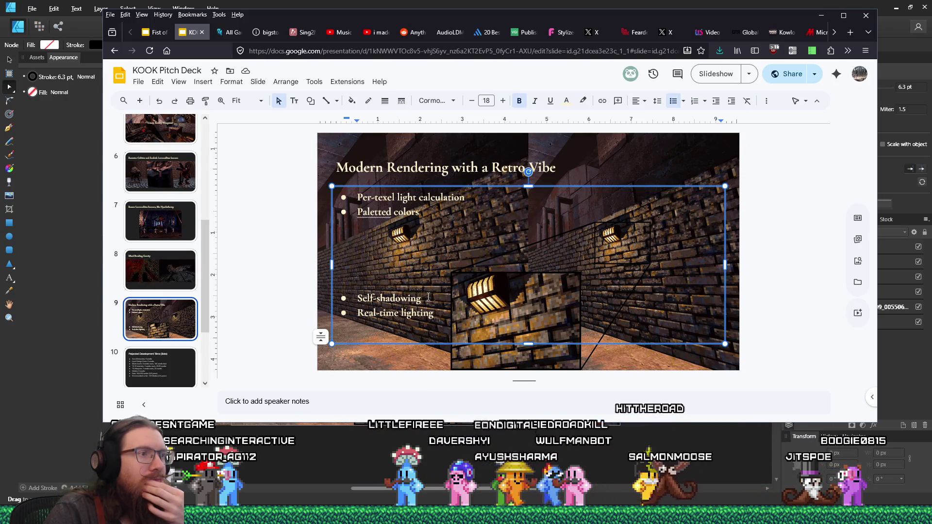
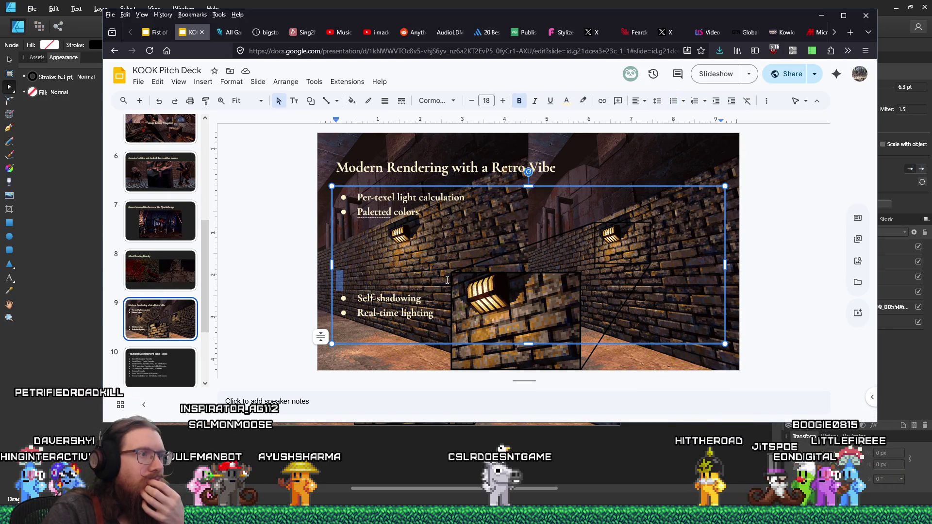
# Step: Remove the blank lines before Self-shadowing and drag the four-bullet box down near the slide bottom
pyautogui.press('BackSpace')
pyautogui.press('BackSpace')
pyautogui.press('BackSpace')
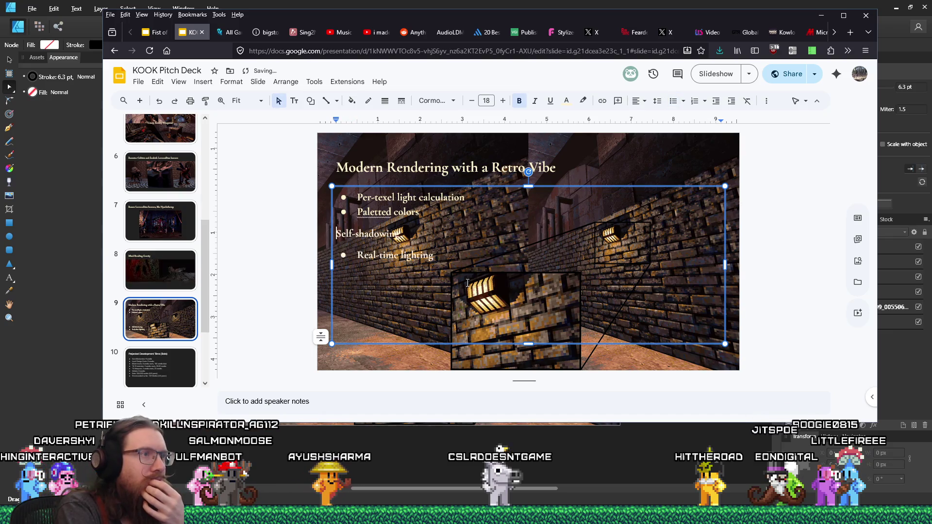
pyautogui.press('Return')
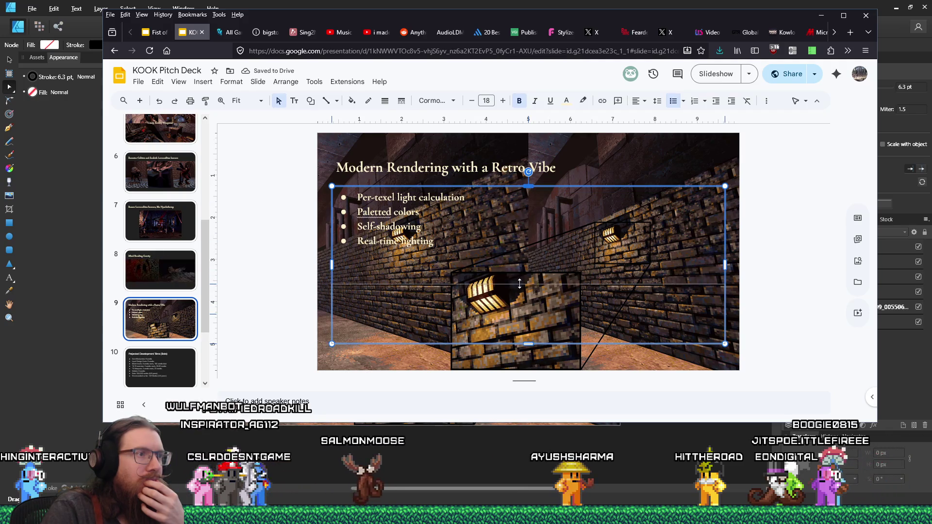
pyautogui.moveTo(531, 187); pyautogui.dragTo(521, 286)
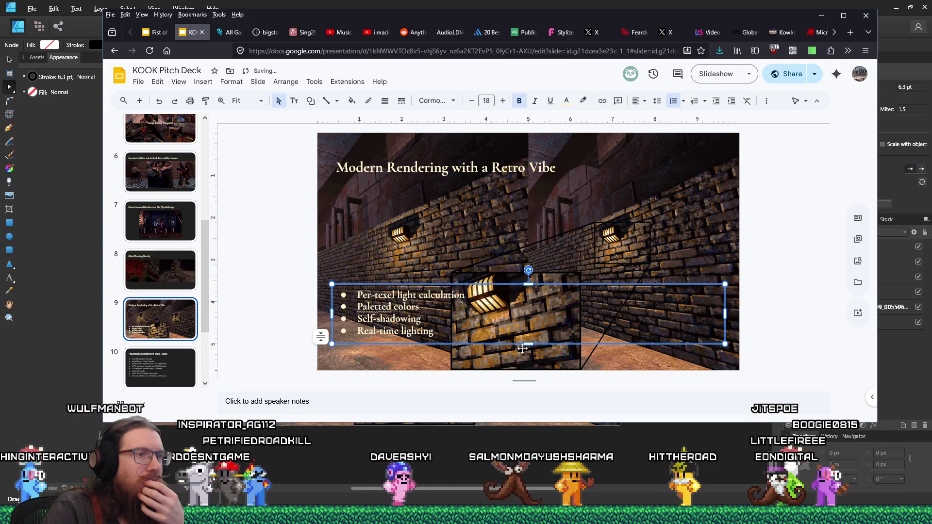
pyautogui.moveTo(528, 346); pyautogui.dragTo(528, 355)
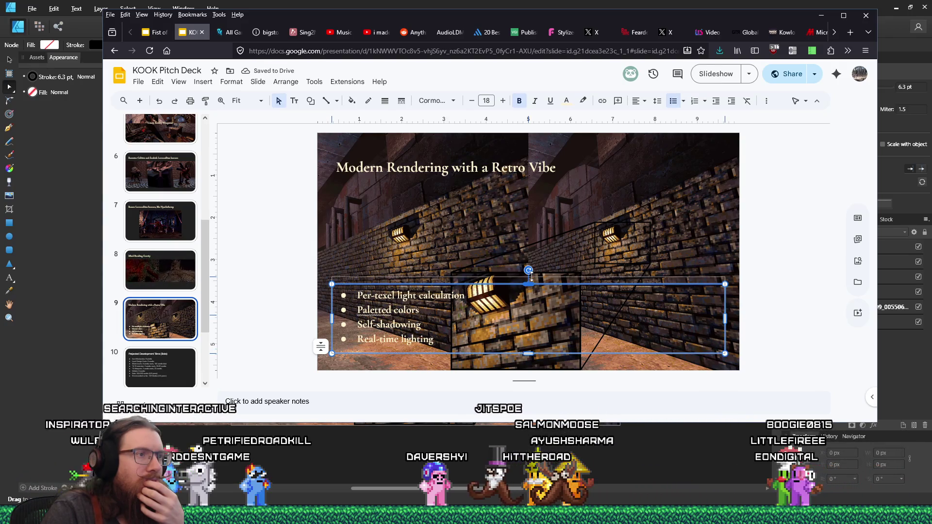
pyautogui.moveTo(528, 284); pyautogui.dragTo(531, 277)
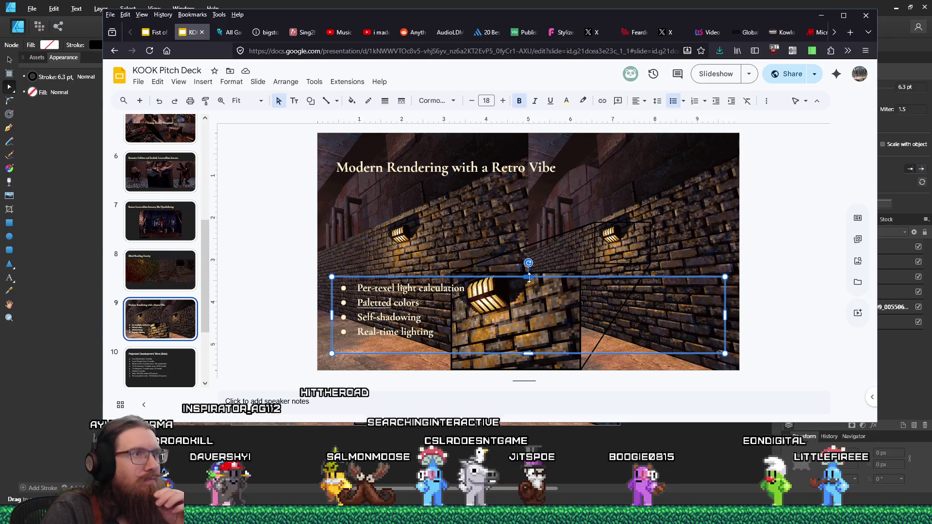
# Step: Raise the bullet text box a little higher over the brick-corridor image
pyautogui.moveTo(527, 277); pyautogui.dragTo(530, 255)
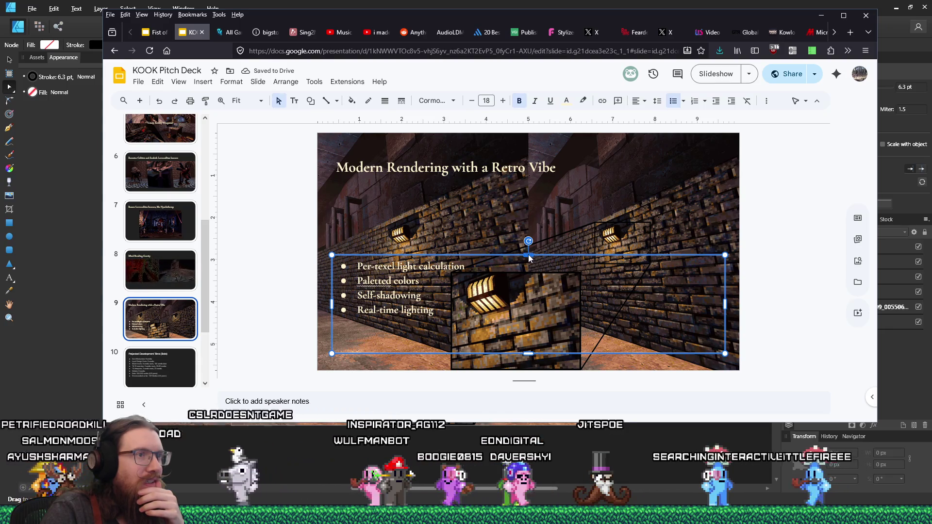
pyautogui.moveTo(525, 271); pyautogui.dragTo(524, 272)
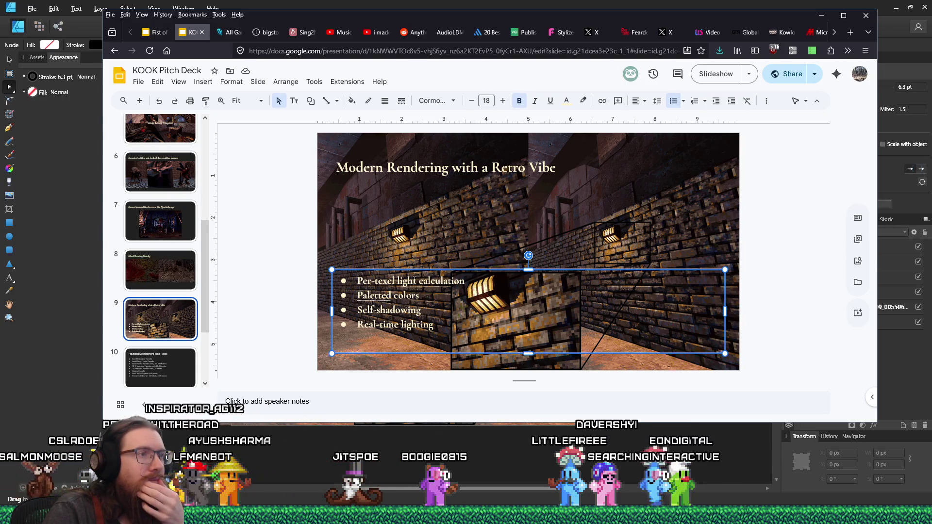
pyautogui.moveTo(398, 281); pyautogui.dragTo(421, 280)
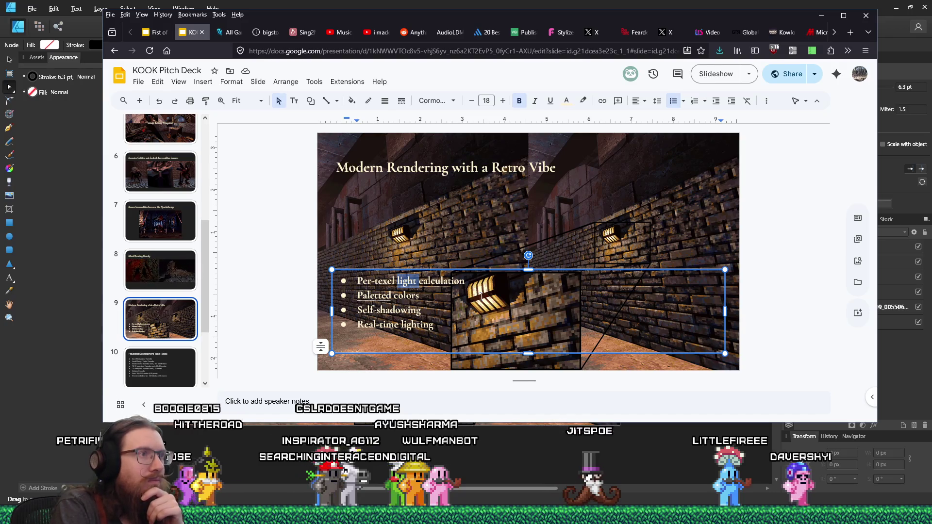
# Step: Change the first bullet to 'Per-texel calculations' and lower the bullet list slightly
pyautogui.press('End')
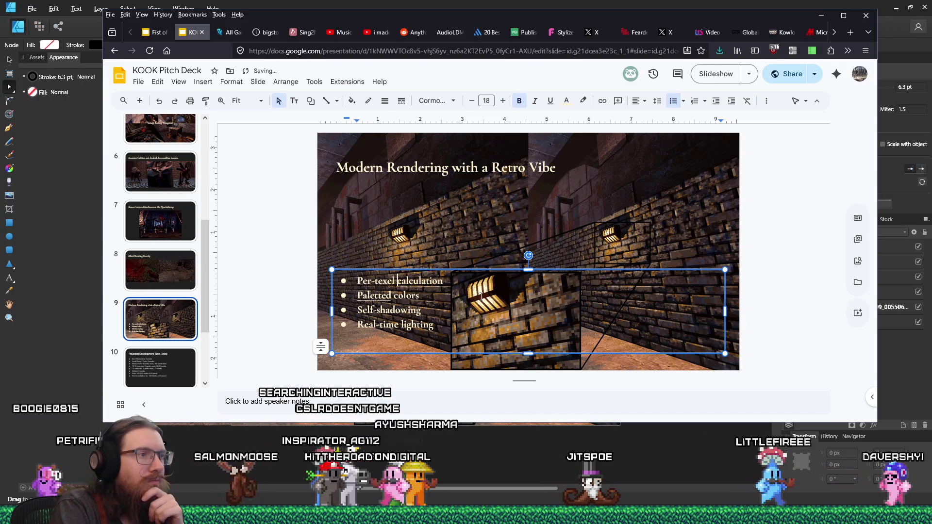
pyautogui.write('s')
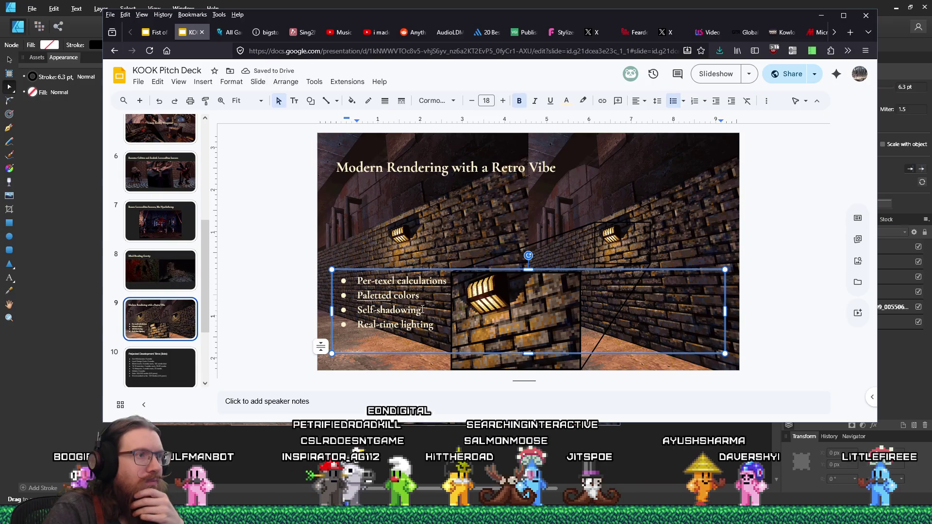
pyautogui.press('Down')
pyautogui.press('Down')
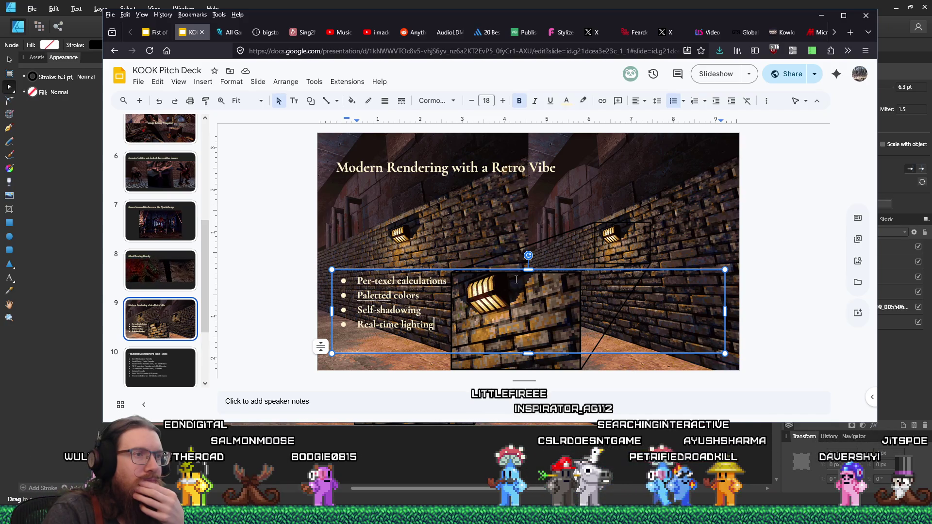
pyautogui.moveTo(529, 270); pyautogui.dragTo(531, 286)
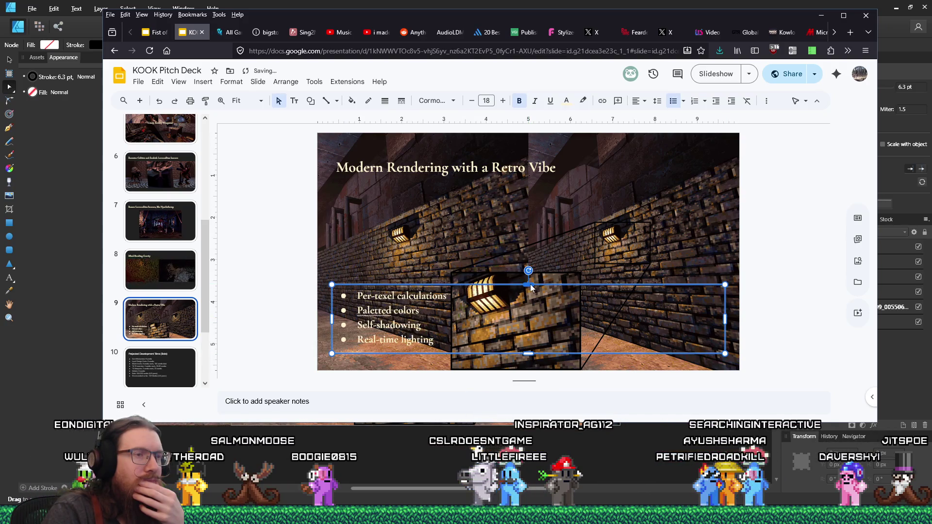
# Step: Reselect the bullet text box, leaving text colour unchanged, and maximise the browser window
pyautogui.click(305, 344)
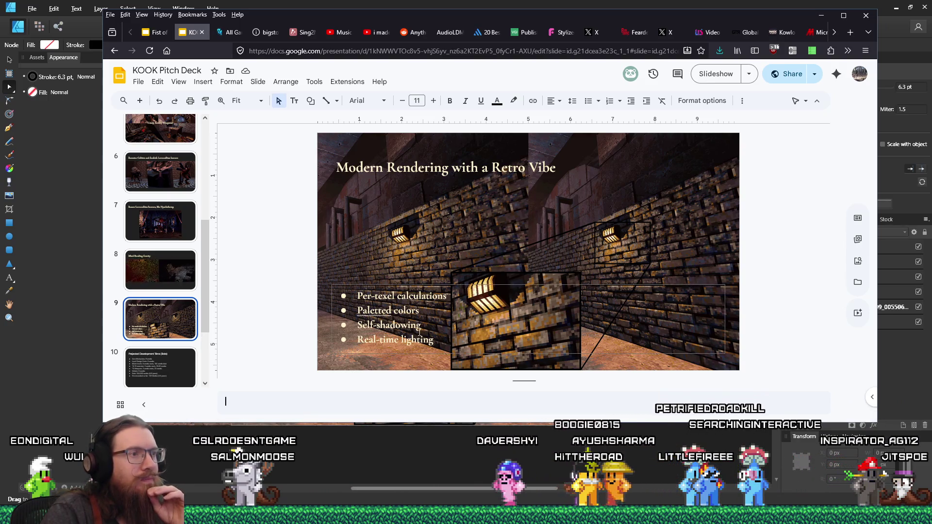
pyautogui.click(448, 292)
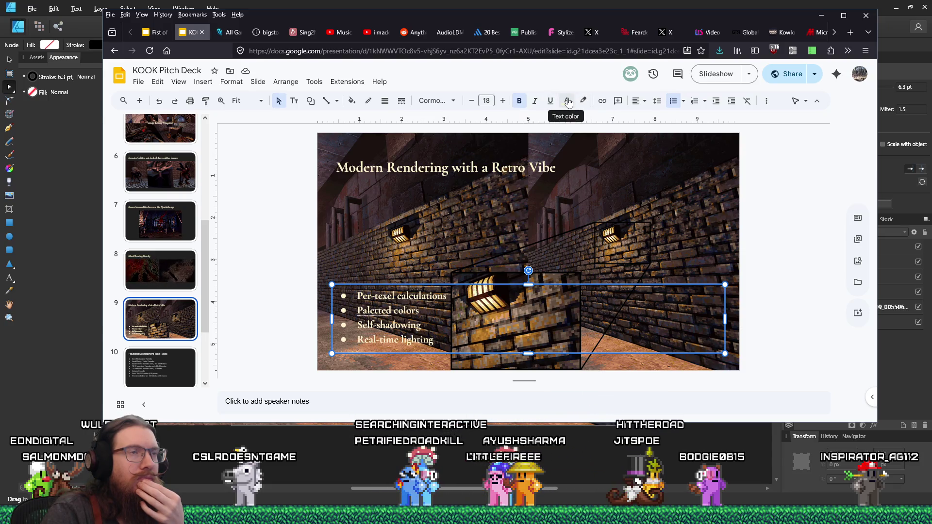
pyautogui.click(569, 102)
pyautogui.click(569, 102)
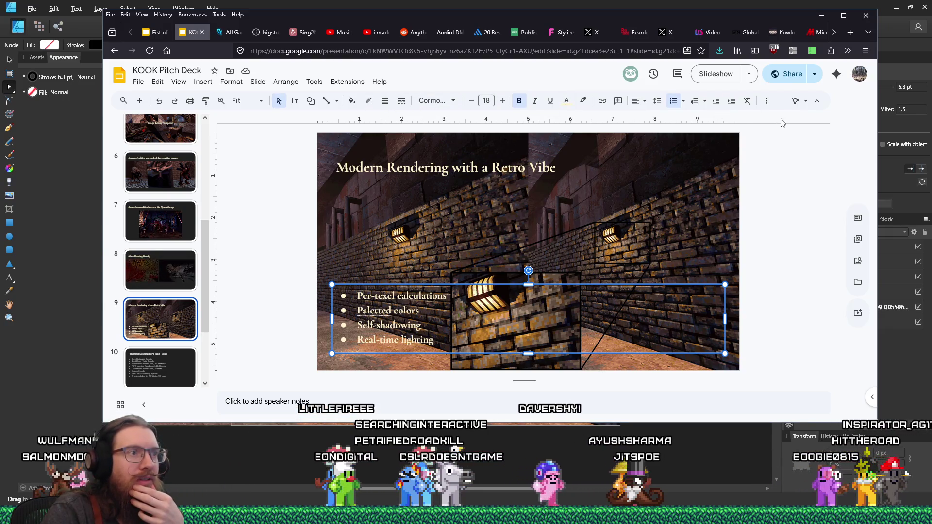
pyautogui.click(831, 210)
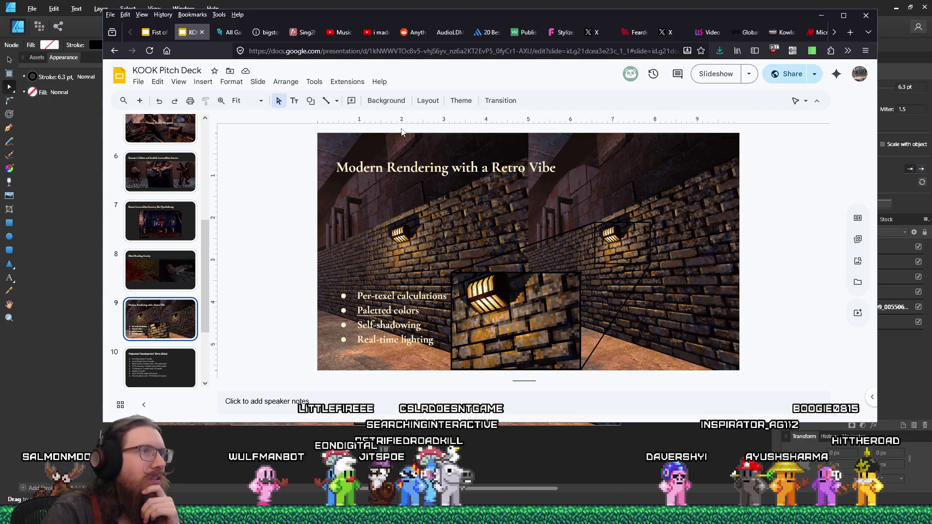
pyautogui.click(429, 295)
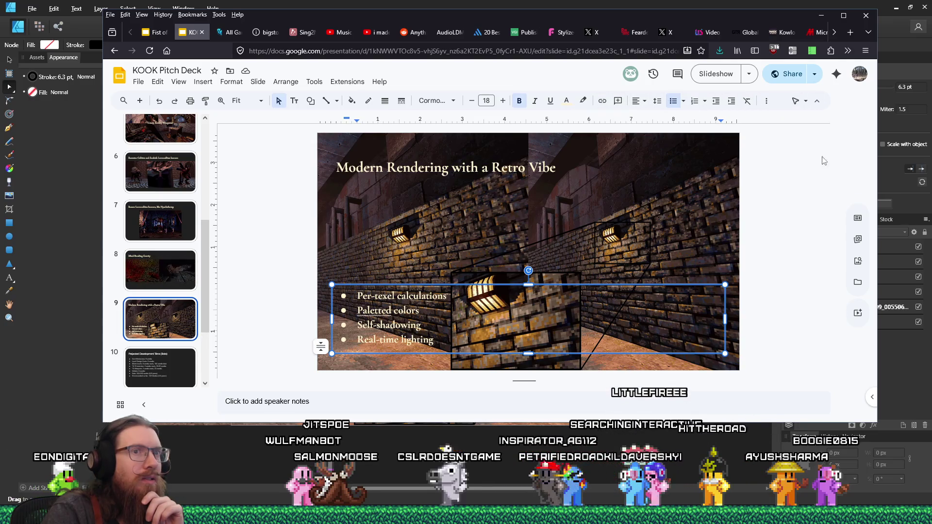
pyautogui.click(844, 16)
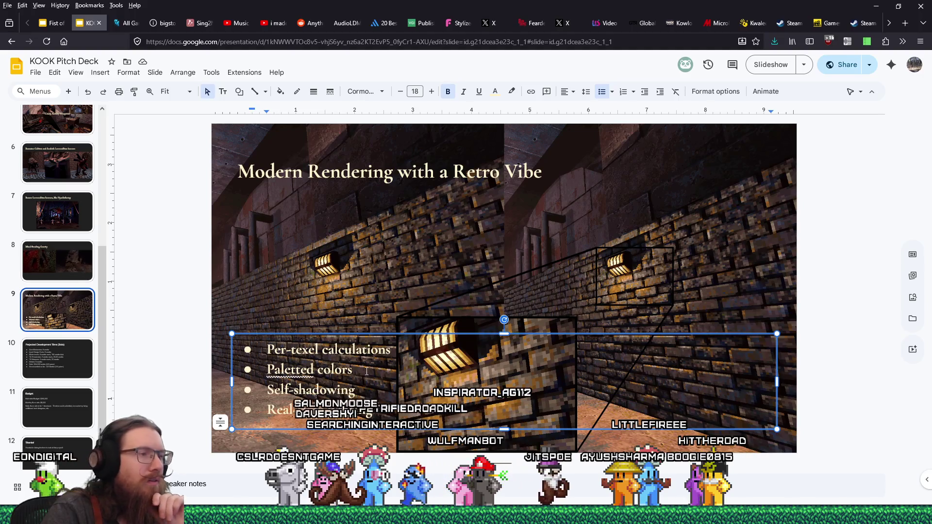
# Step: Give the bullet list's text box a black border
pyautogui.moveTo(356, 383); pyautogui.dragTo(265, 360)
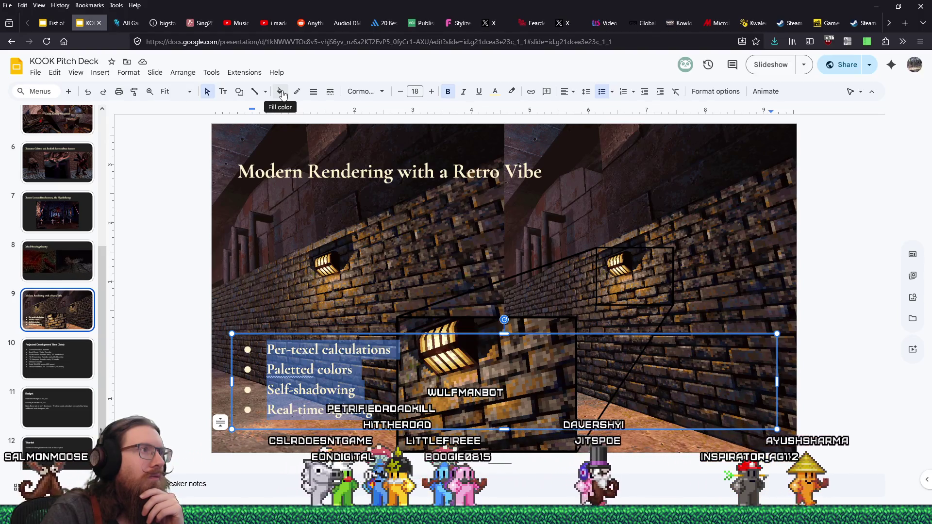
pyautogui.click(297, 92)
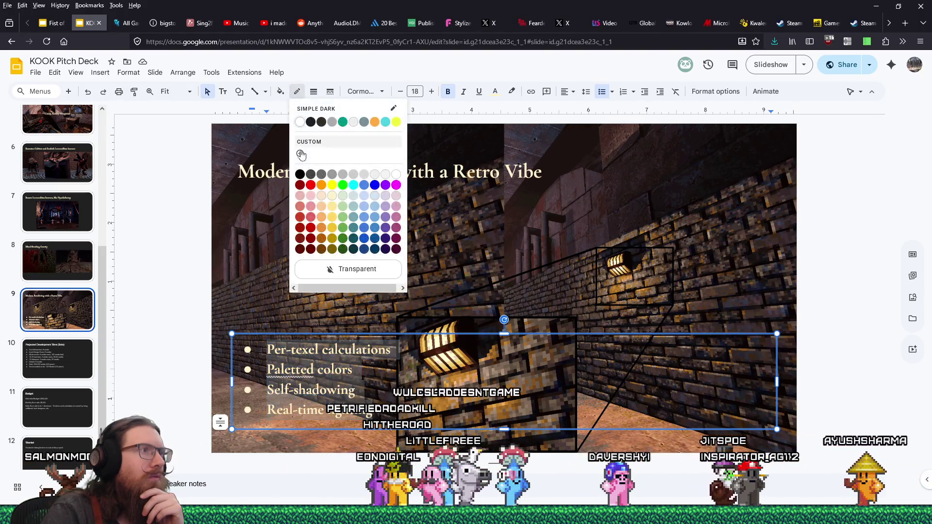
pyautogui.click(299, 174)
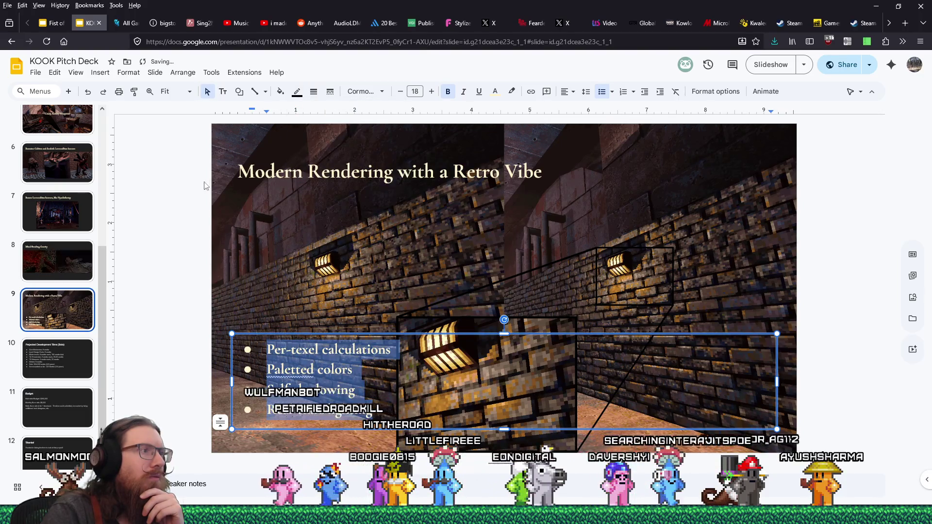
pyautogui.click(173, 187)
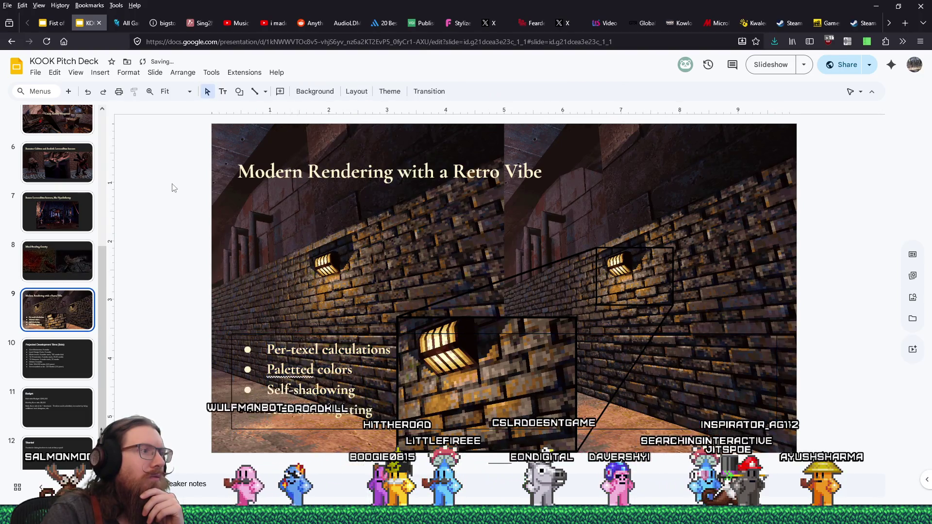
# Step: Select all four bullet lines and bring up Format options for the text box
pyautogui.click(384, 389)
pyautogui.hotkey('ctrl', 'a')
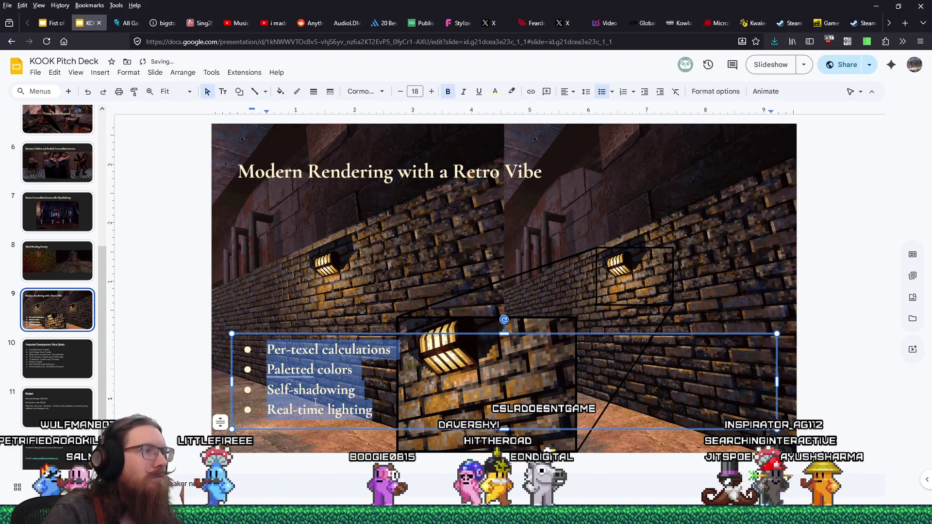
pyautogui.click(167, 367)
pyautogui.moveTo(380, 409); pyautogui.dragTo(258, 351)
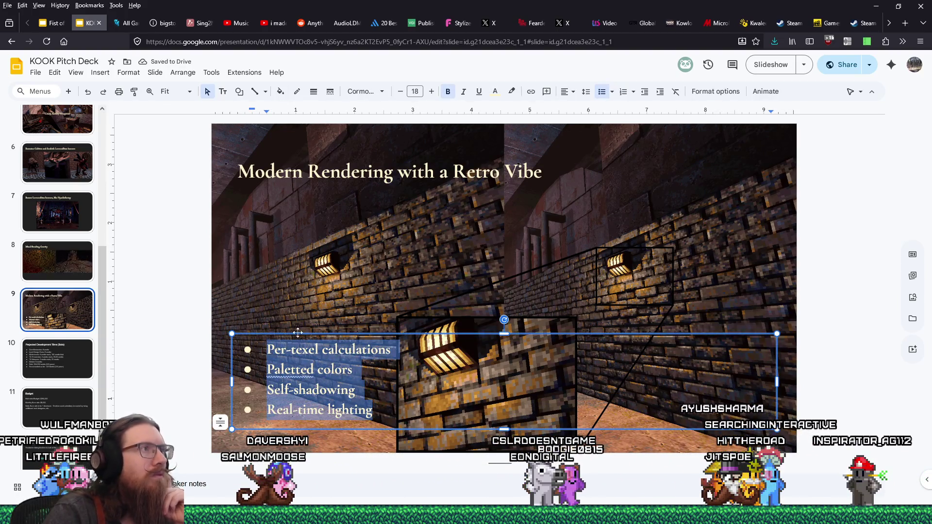
pyautogui.click(225, 96)
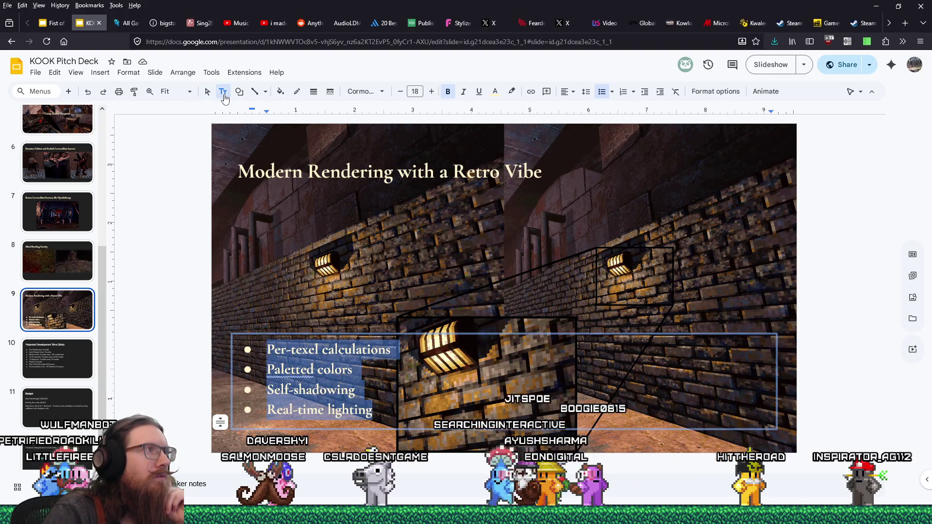
pyautogui.press('Escape')
pyautogui.press('Return')
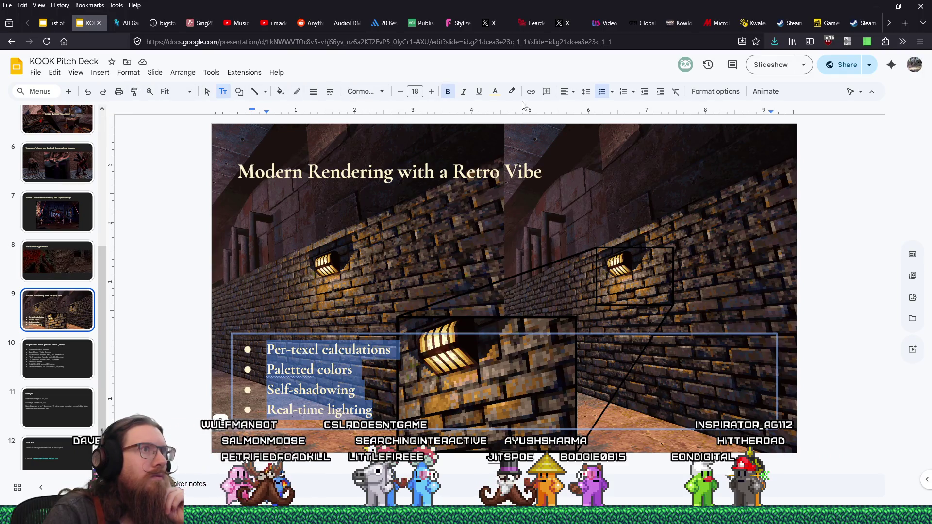
pyautogui.click(735, 93)
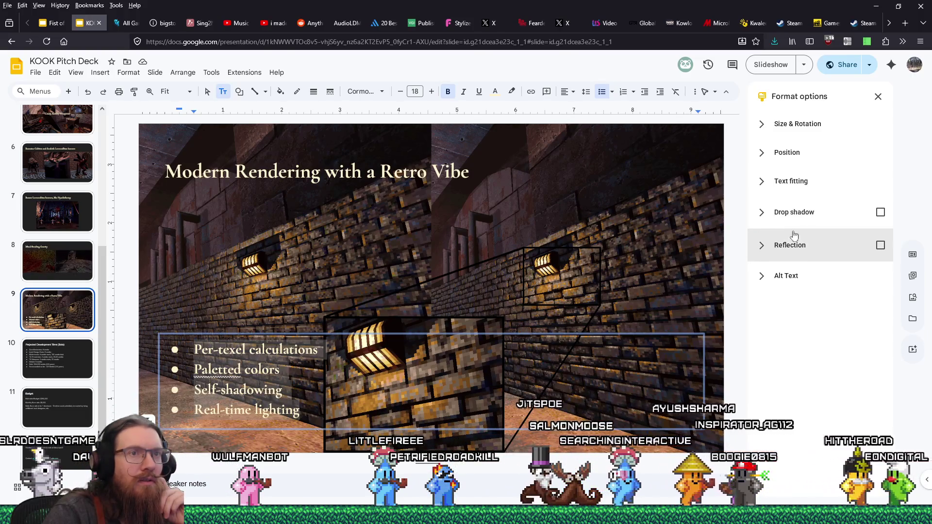
# Step: Add a drop shadow to the bullets with 100% opacity, 63° angle and 2 px distance
pyautogui.click(881, 212)
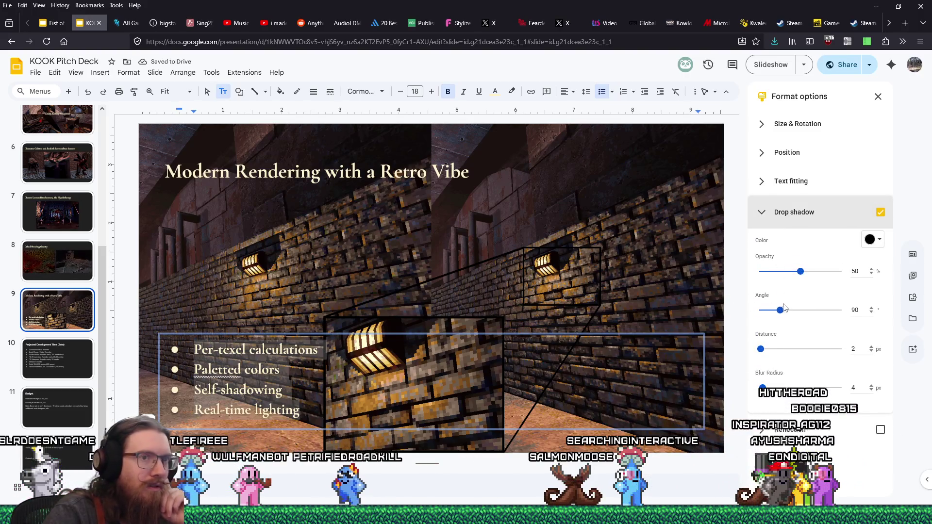
pyautogui.click(764, 349)
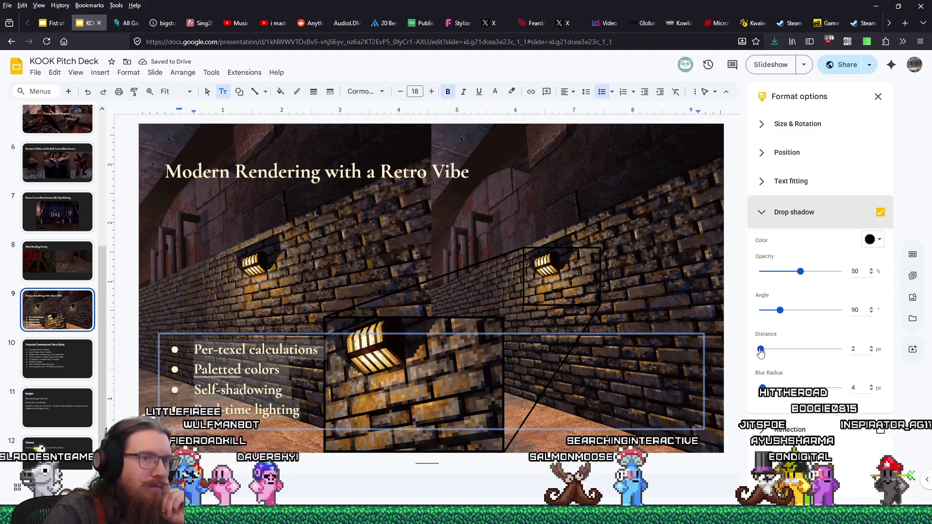
pyautogui.moveTo(767, 351); pyautogui.dragTo(764, 354)
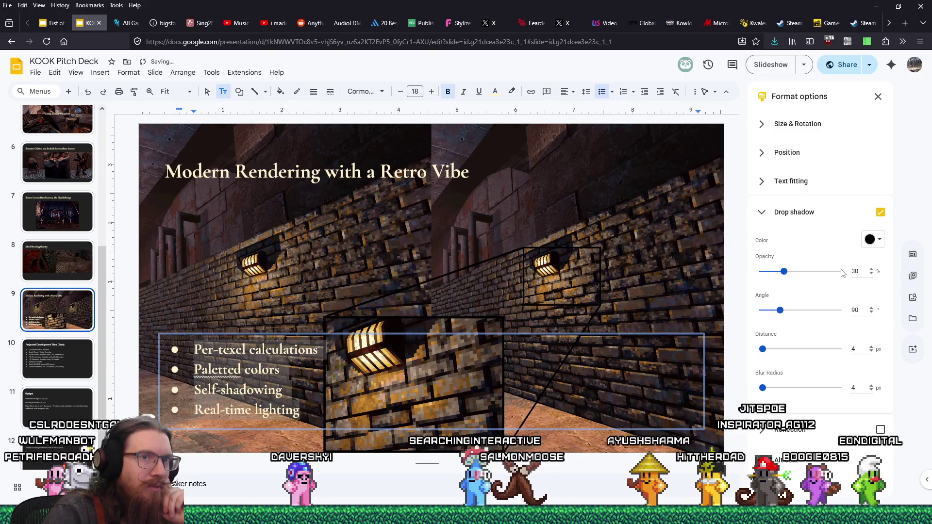
pyautogui.moveTo(842, 278); pyautogui.dragTo(845, 277)
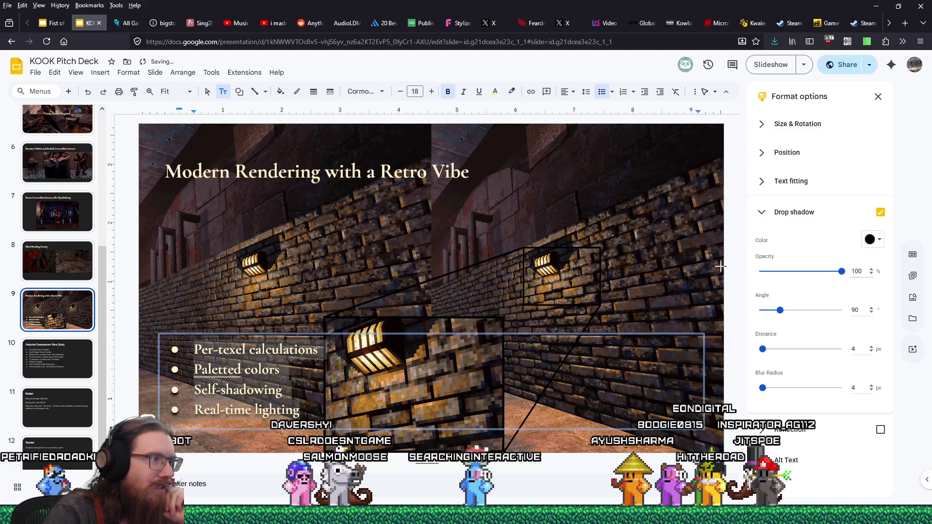
pyautogui.click(437, 292)
pyautogui.scroll(-1, 436, 259)
pyautogui.scroll(1, 435, 259)
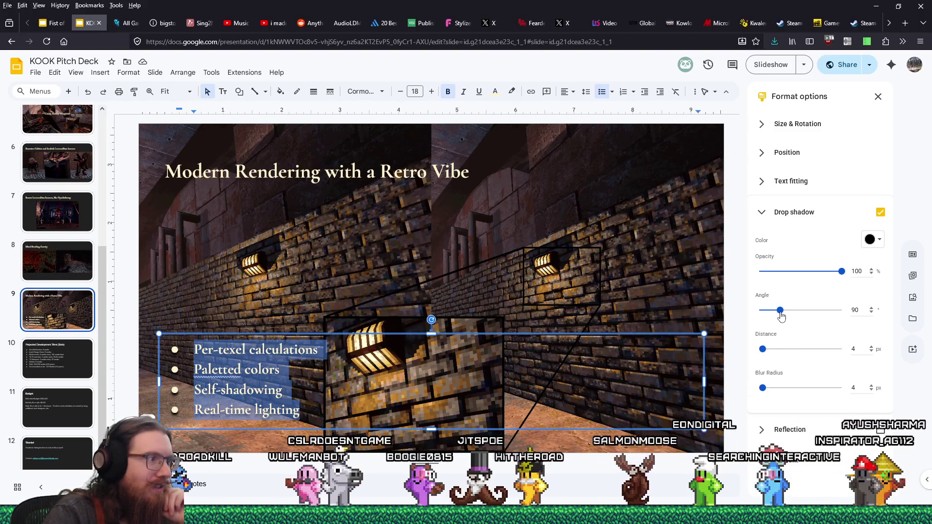
pyautogui.moveTo(781, 311); pyautogui.dragTo(775, 311)
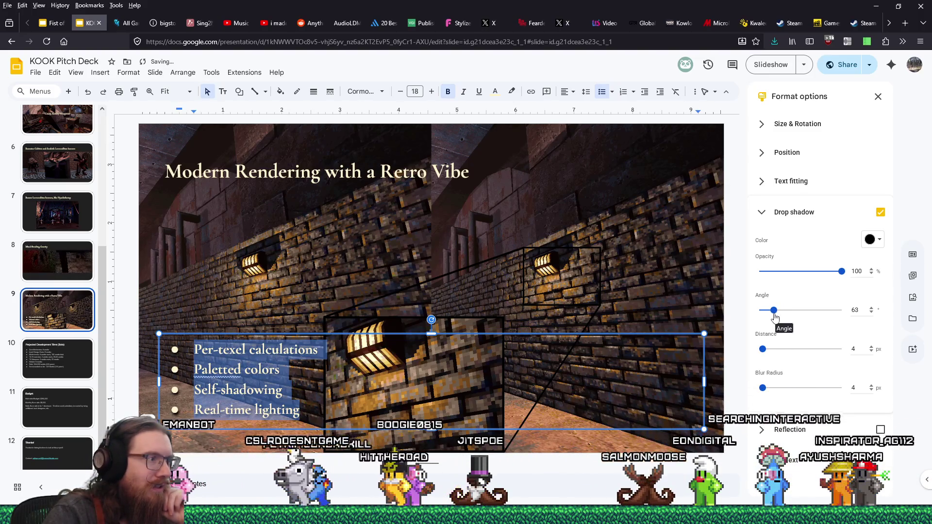
pyautogui.doubleClick(854, 349)
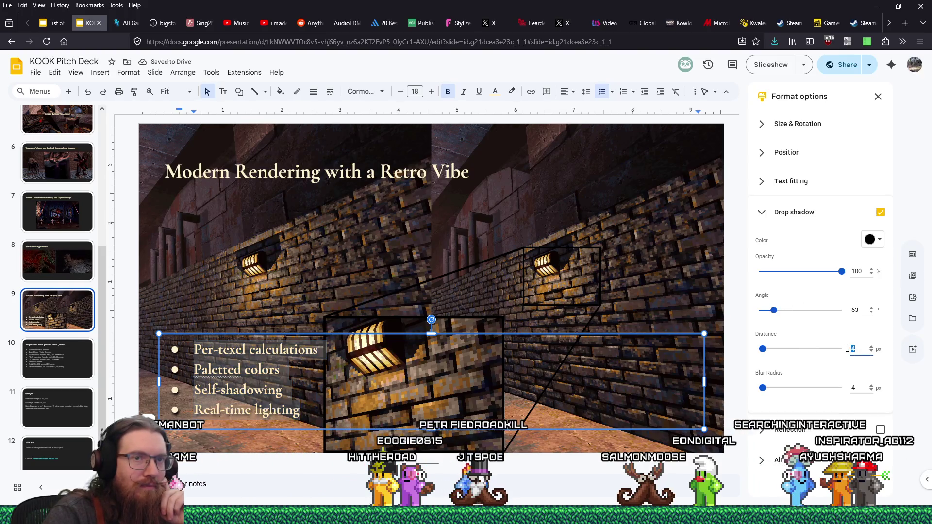
pyautogui.write('2')
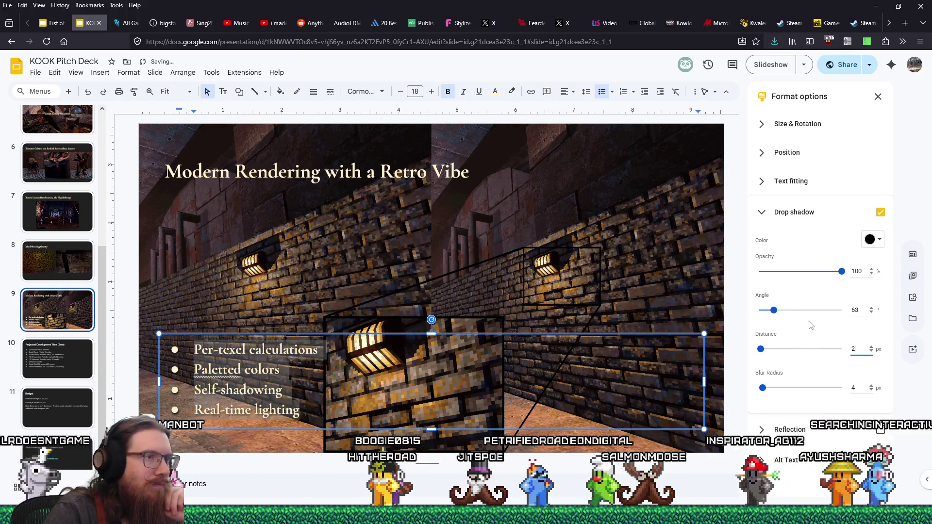
pyautogui.click(370, 254)
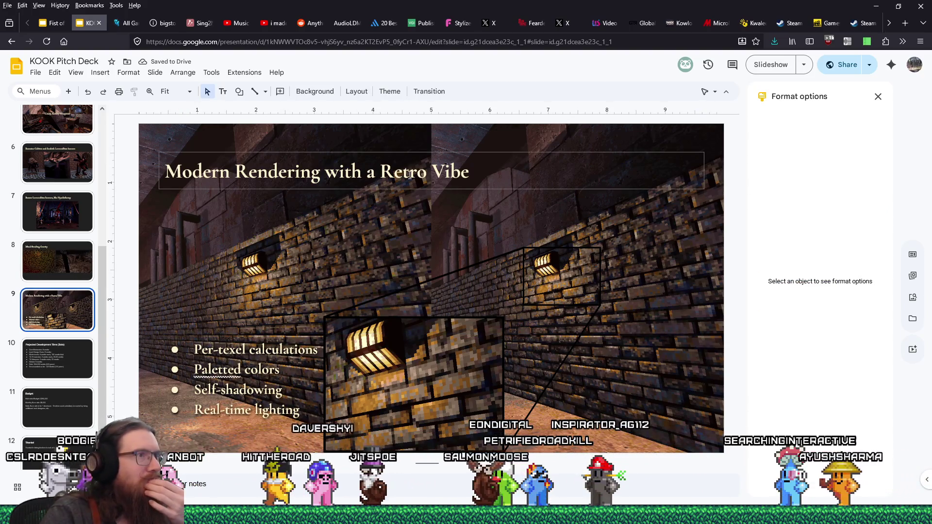
pyautogui.press('Tab')
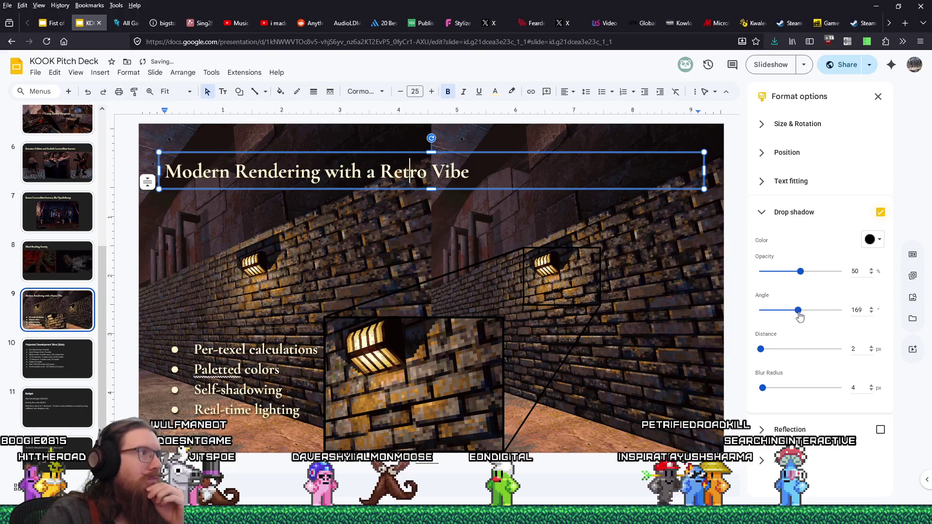
# Step: Set the bullet list's shadow blur radius to 2 px
pyautogui.click(631, 340)
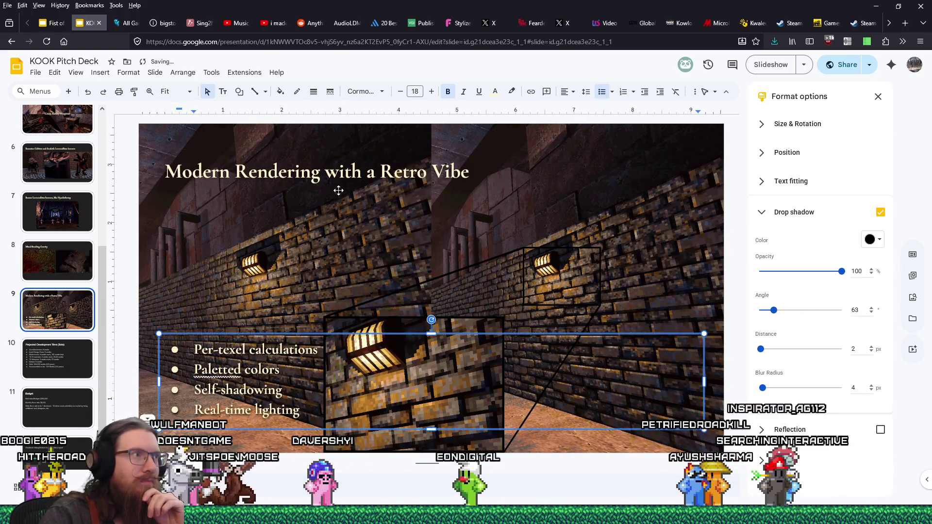
pyautogui.click(339, 173)
pyautogui.moveTo(798, 311); pyautogui.dragTo(774, 316)
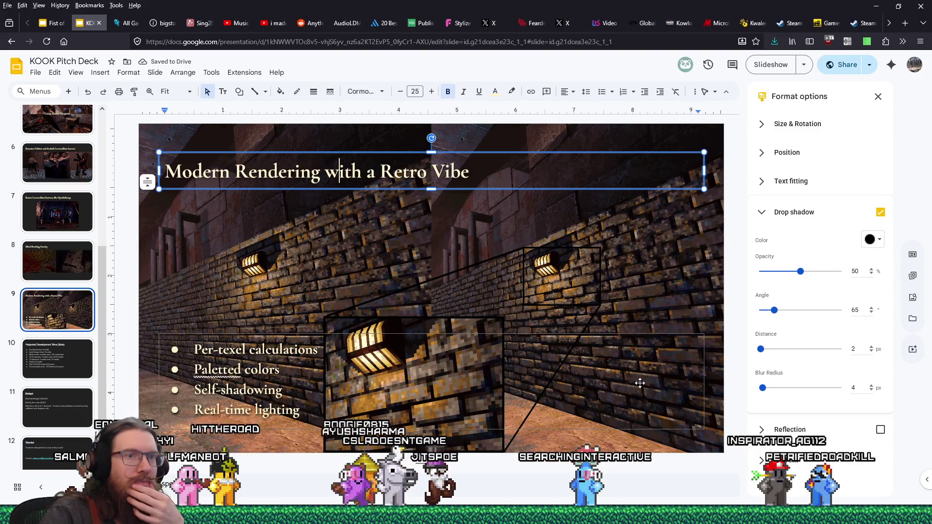
pyautogui.click(295, 388)
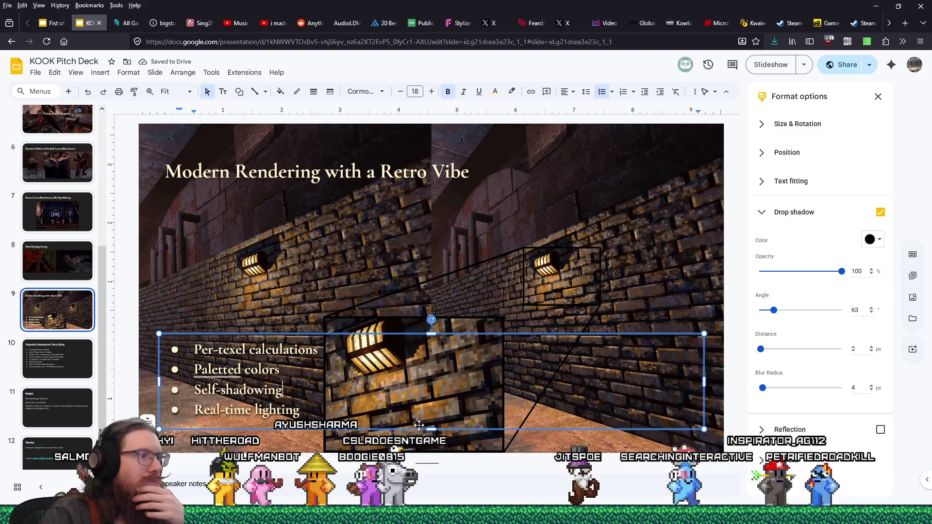
pyautogui.click(872, 391)
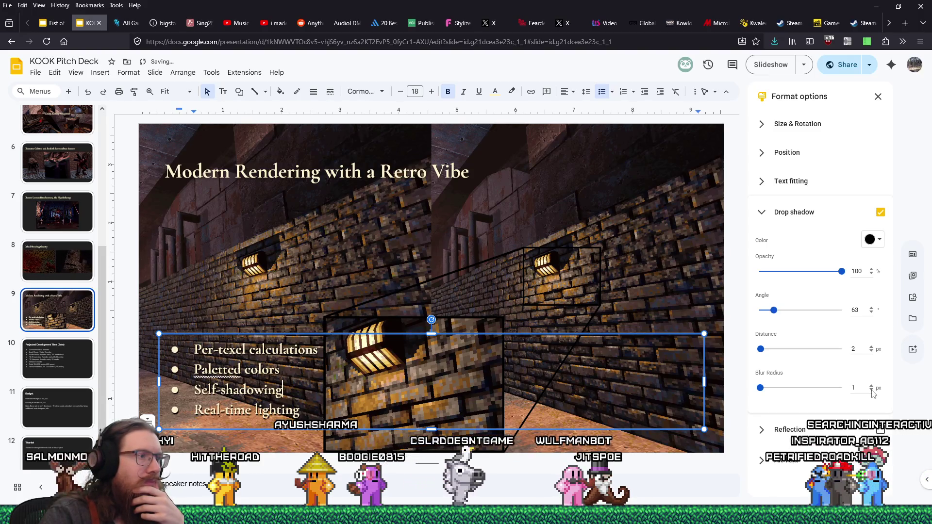
pyautogui.click(306, 396)
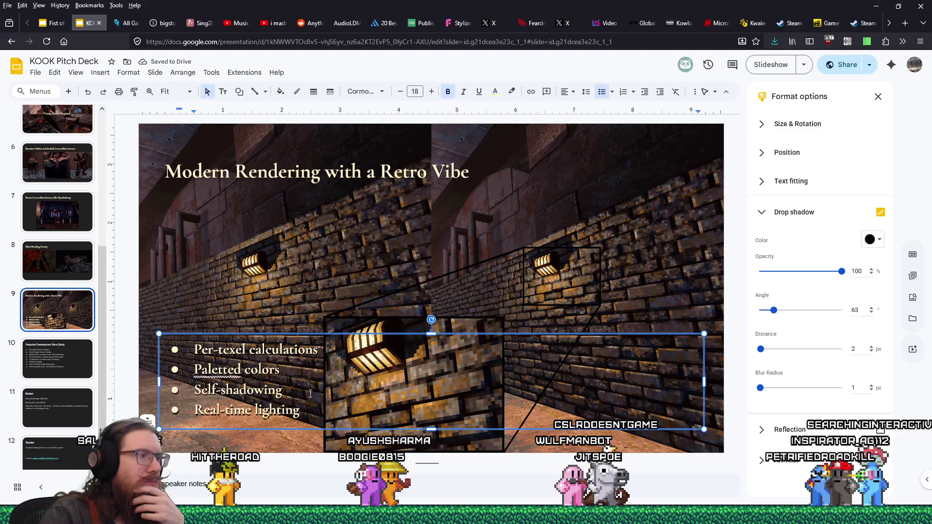
pyautogui.click(872, 387)
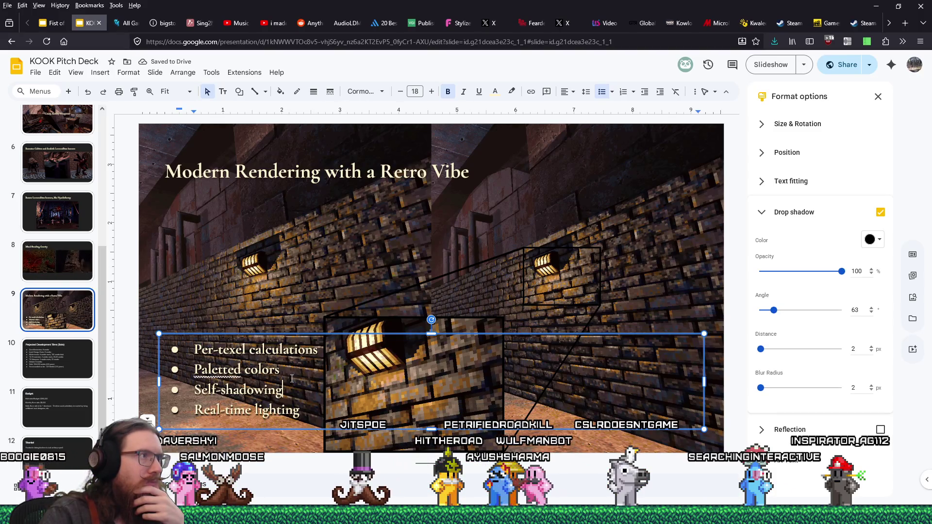
# Step: Give the title's drop shadow 100% opacity, a 65° angle and 3 px distance
pyautogui.click(355, 180)
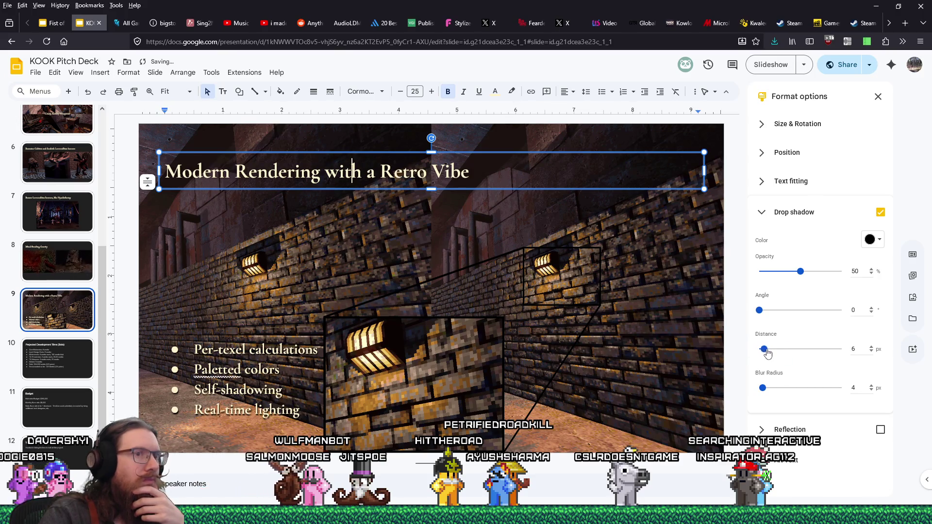
pyautogui.moveTo(776, 349); pyautogui.dragTo(764, 349)
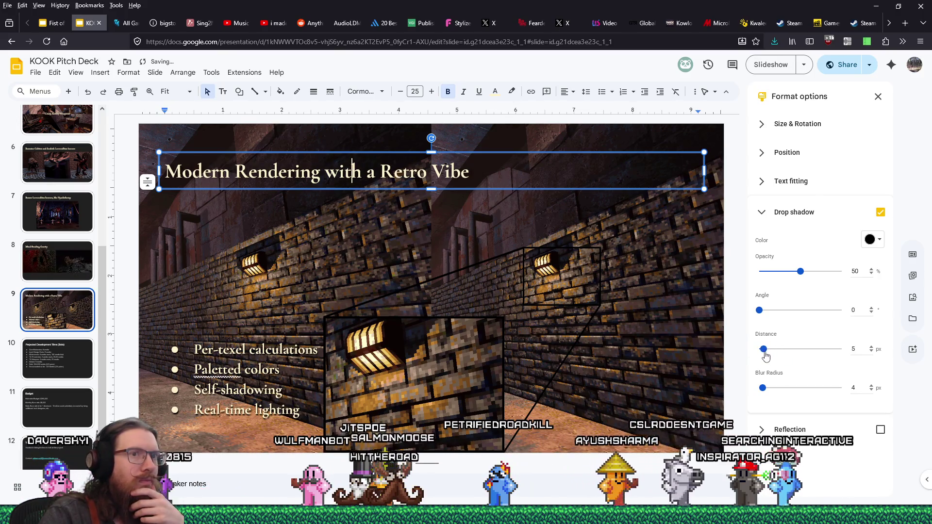
pyautogui.moveTo(801, 271); pyautogui.dragTo(843, 275)
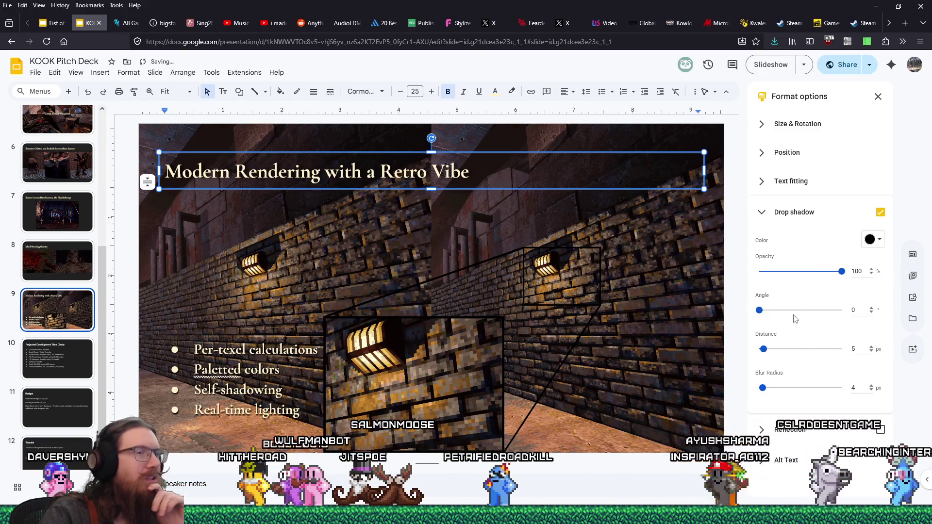
pyautogui.click(766, 310)
pyautogui.moveTo(767, 311); pyautogui.dragTo(776, 312)
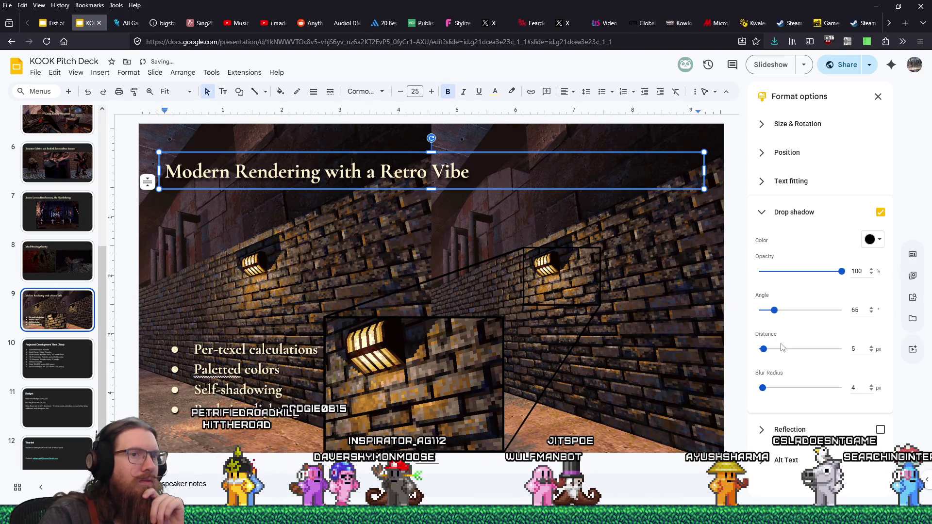
pyautogui.click(873, 353)
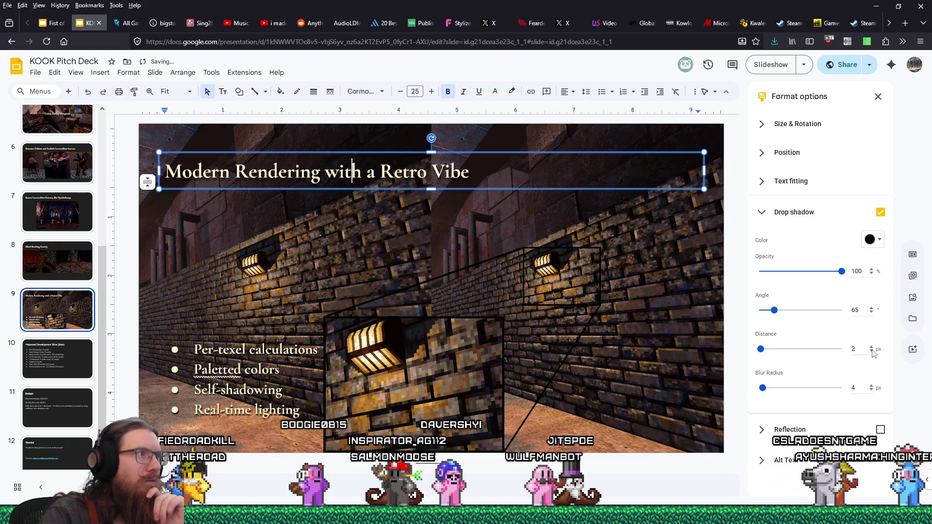
pyautogui.click(872, 346)
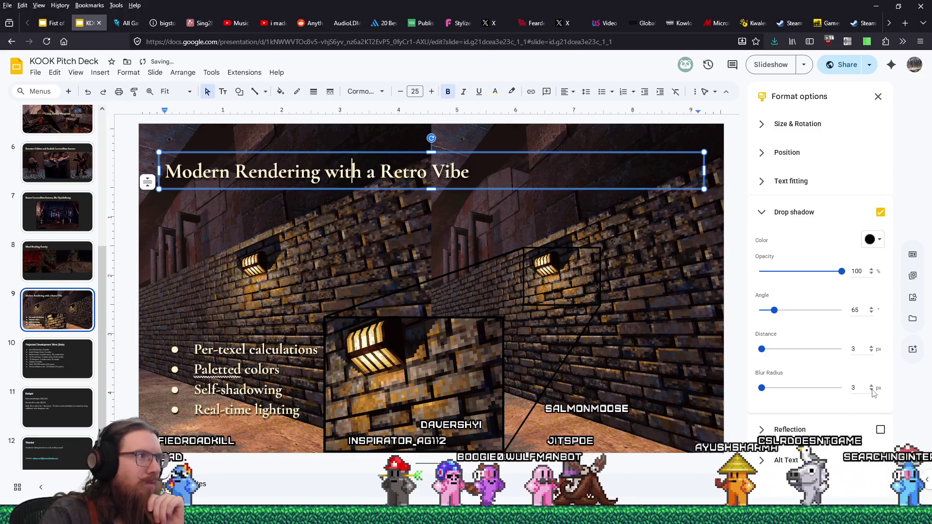
pyautogui.click(391, 242)
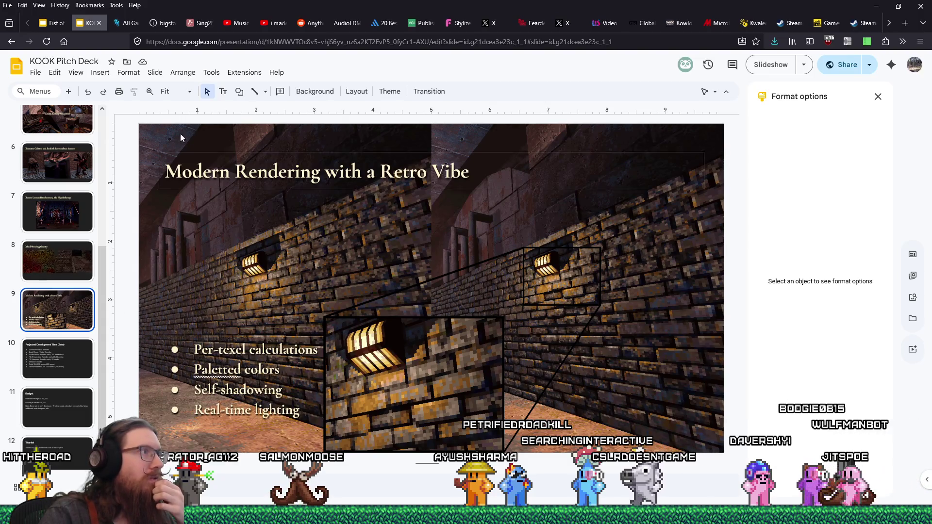
# Step: Draw a trial 'Self-shadow on' text box, then delete it
pyautogui.click(223, 92)
pyautogui.moveTo(316, 225)
pyautogui.mouseDown()
pyautogui.moveTo(360, 249)
pyautogui.moveTo(396, 254)
pyautogui.mouseUp()
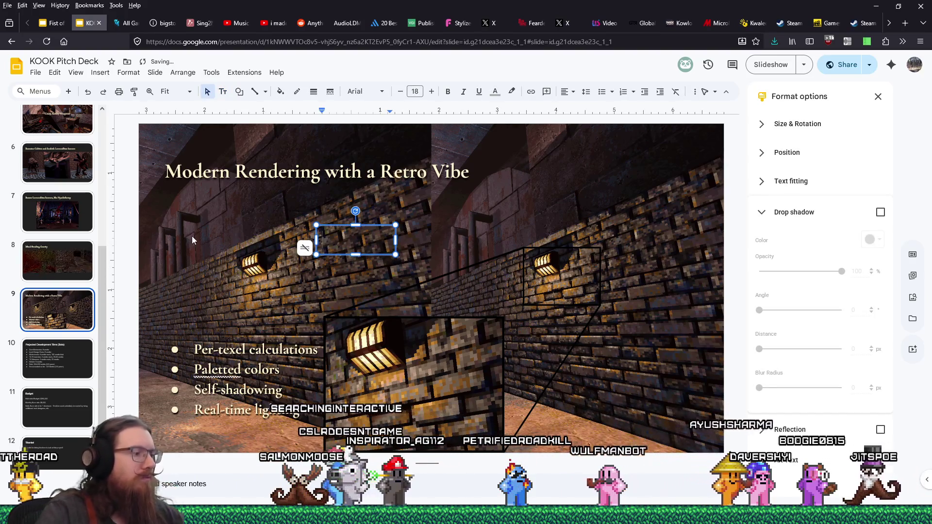
pyautogui.write('Self-shadow on')
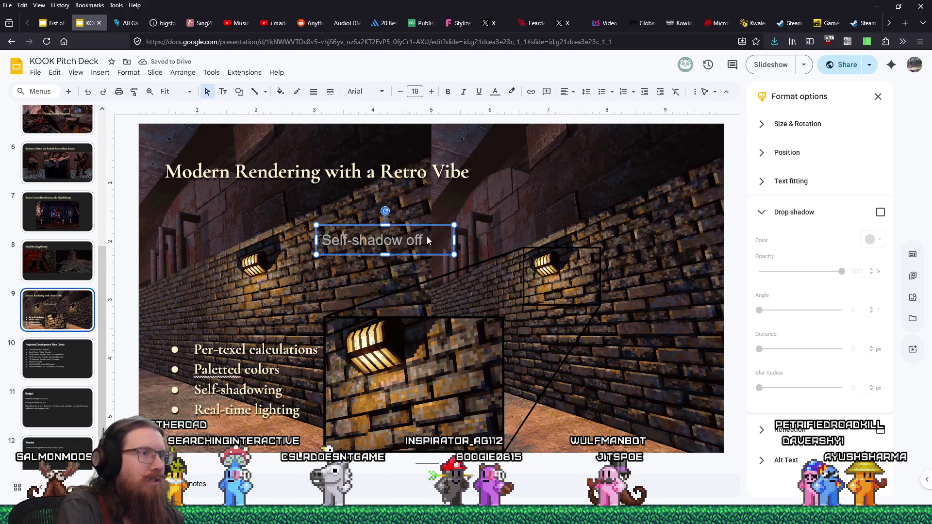
pyautogui.press('Delete')
# Step: Paste a copy of the bullet list and turn it into a single unbulleted 'Self-Shadow off' line
pyautogui.click(285, 341)
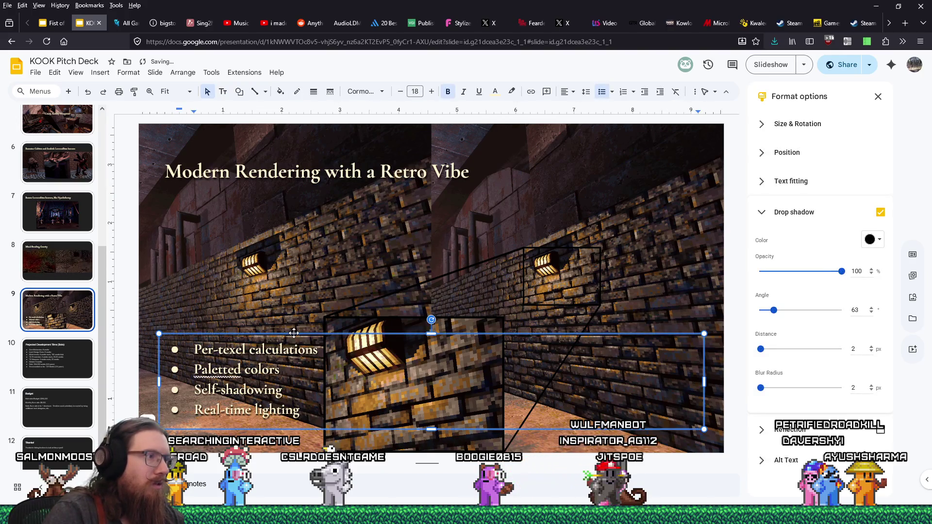
pyautogui.rightClick(294, 333)
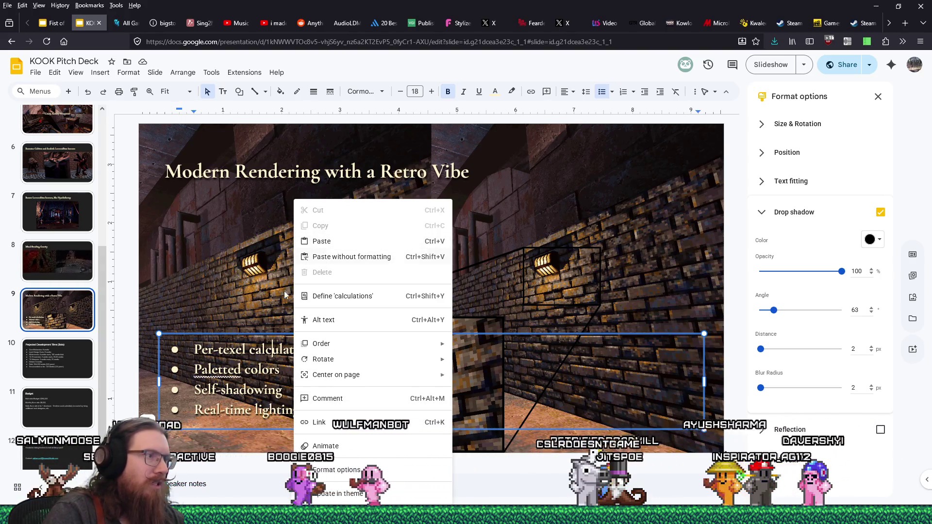
pyautogui.click(302, 242)
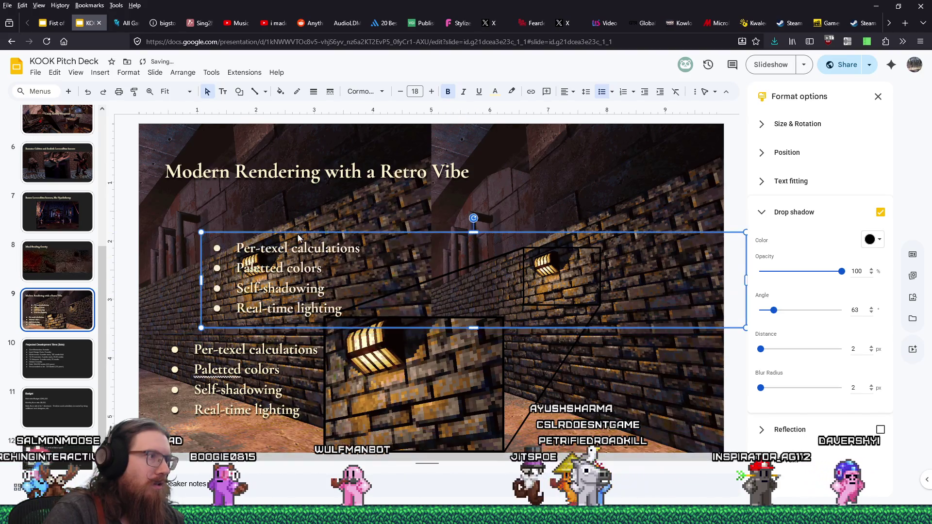
pyautogui.moveTo(343, 309)
pyautogui.mouseDown()
pyautogui.moveTo(235, 284)
pyautogui.moveTo(222, 243)
pyautogui.mouseUp()
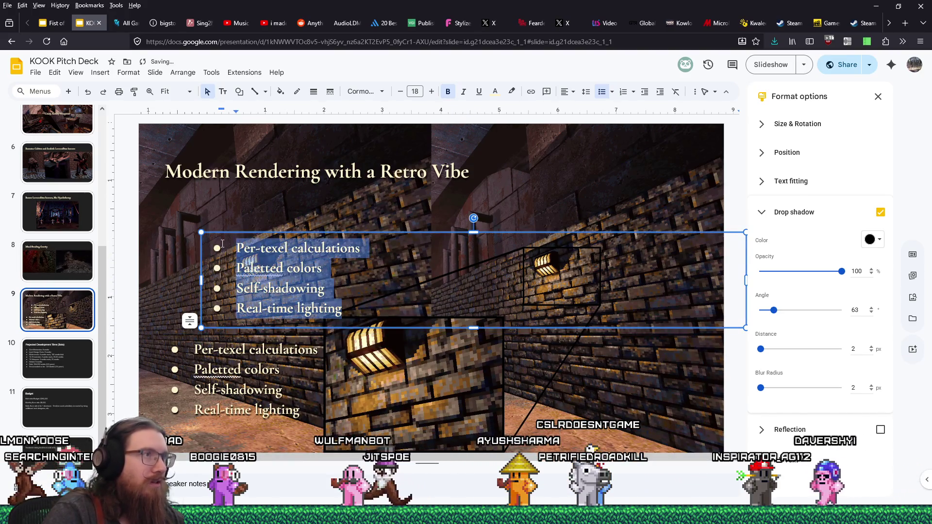
pyautogui.click(602, 92)
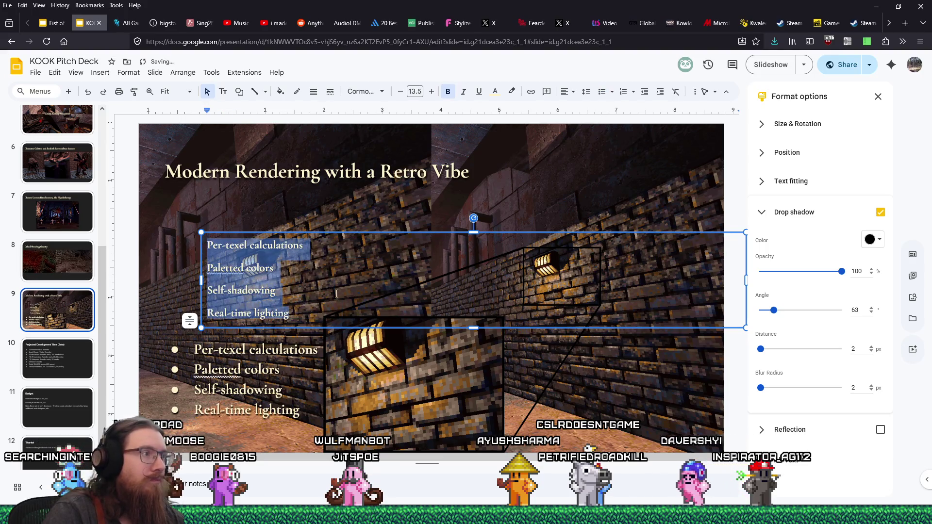
pyautogui.click(337, 293)
pyautogui.moveTo(310, 318)
pyautogui.mouseDown()
pyautogui.moveTo(204, 243)
pyautogui.moveTo(191, 265)
pyautogui.mouseUp()
pyautogui.press('BackSpace')
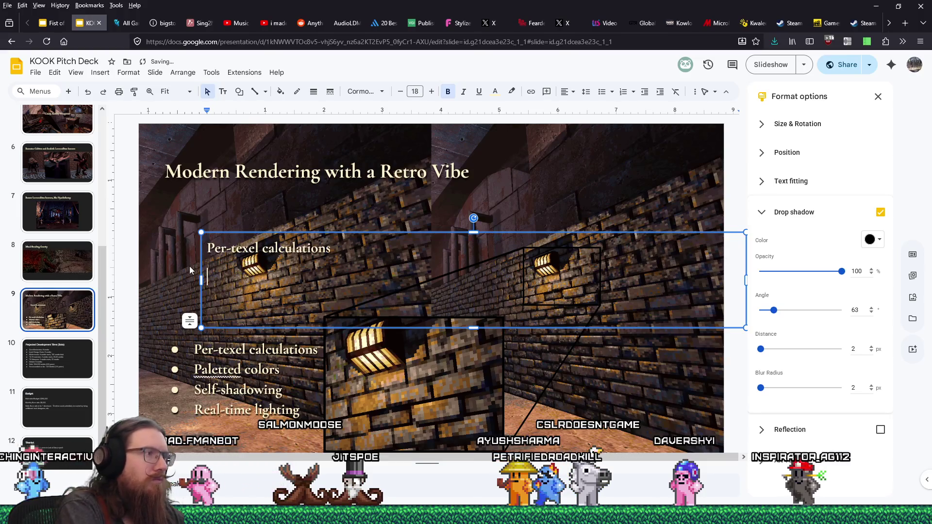
pyautogui.hotkey('shift', 'Home')
pyautogui.write('Self')
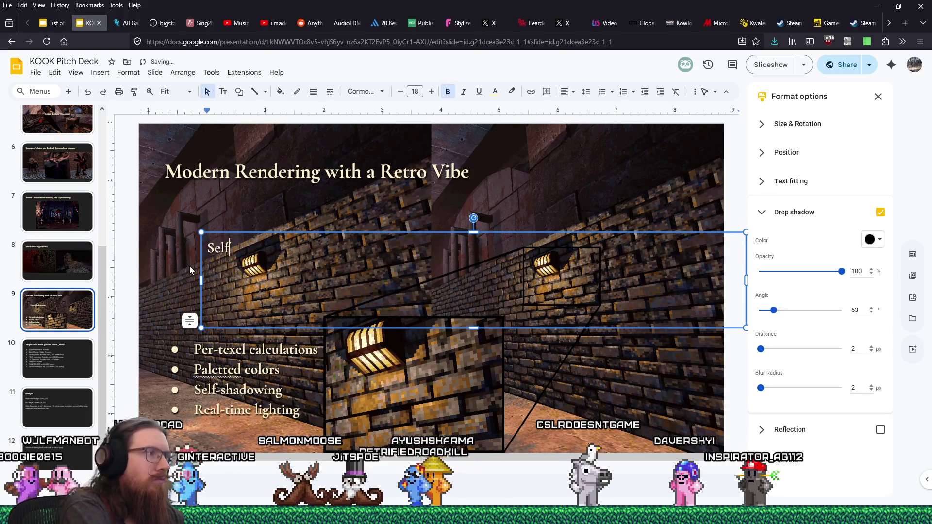
pyautogui.write('-Shadow off')
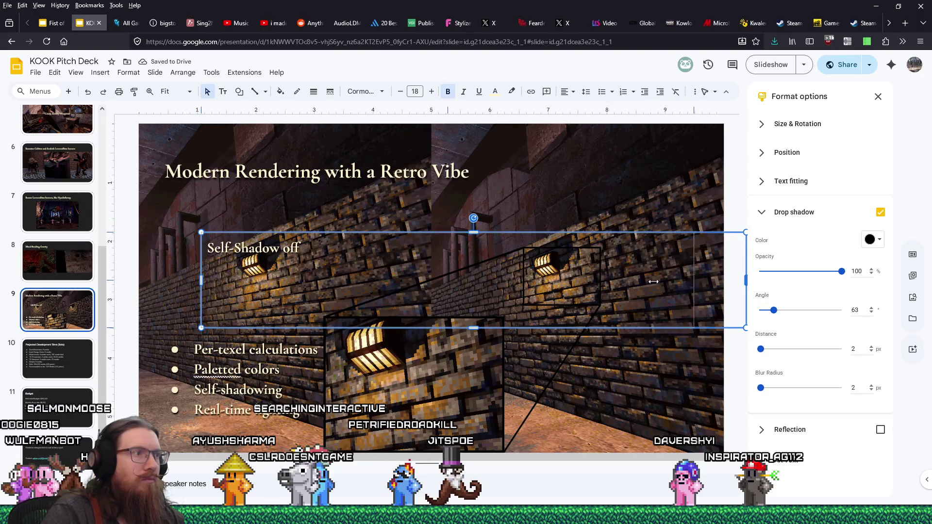
# Step: Shrink the label box to fit its text and move it up and right beneath the title
pyautogui.moveTo(330, 256); pyautogui.dragTo(326, 265)
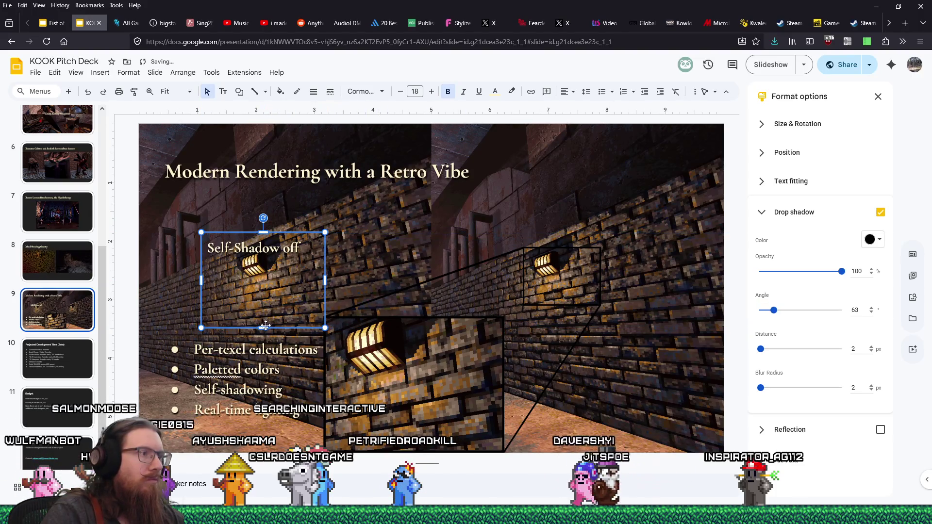
pyautogui.moveTo(266, 327); pyautogui.dragTo(266, 272)
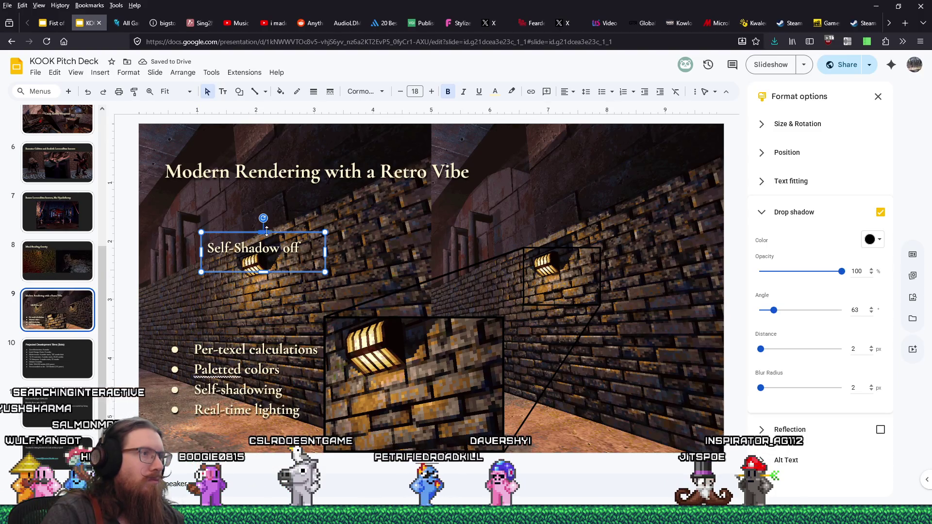
pyautogui.moveTo(279, 234); pyautogui.dragTo(279, 237)
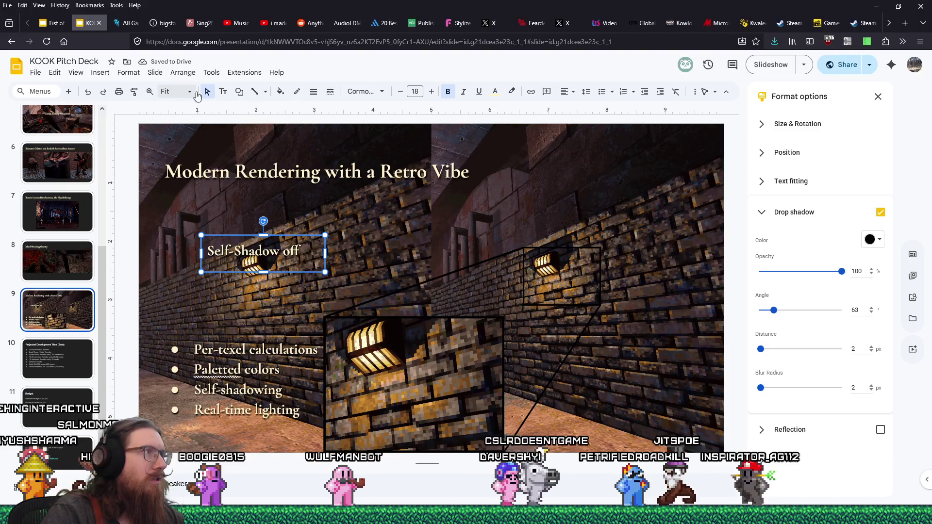
pyautogui.click(196, 198)
pyautogui.click(243, 252)
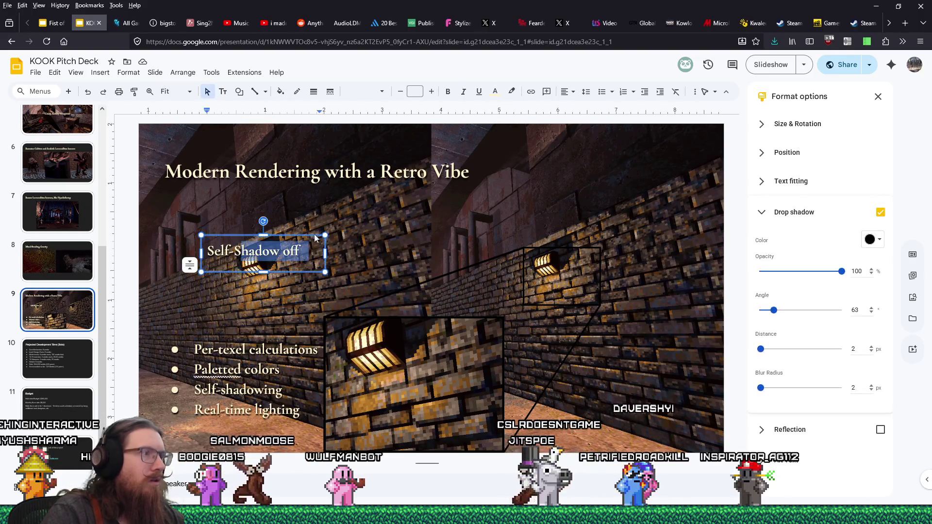
pyautogui.click(285, 214)
pyautogui.click(221, 246)
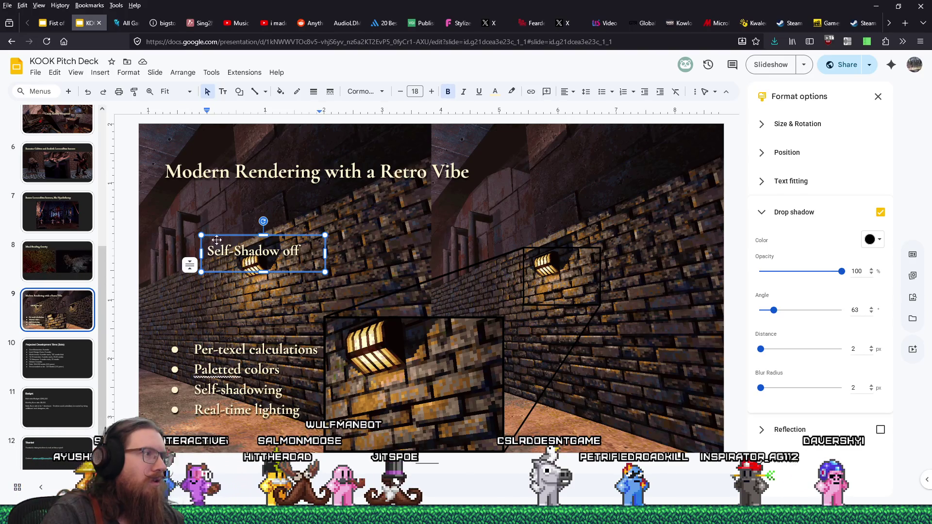
pyautogui.moveTo(241, 234)
pyautogui.mouseDown()
pyautogui.moveTo(285, 204)
pyautogui.moveTo(300, 212)
pyautogui.mouseUp()
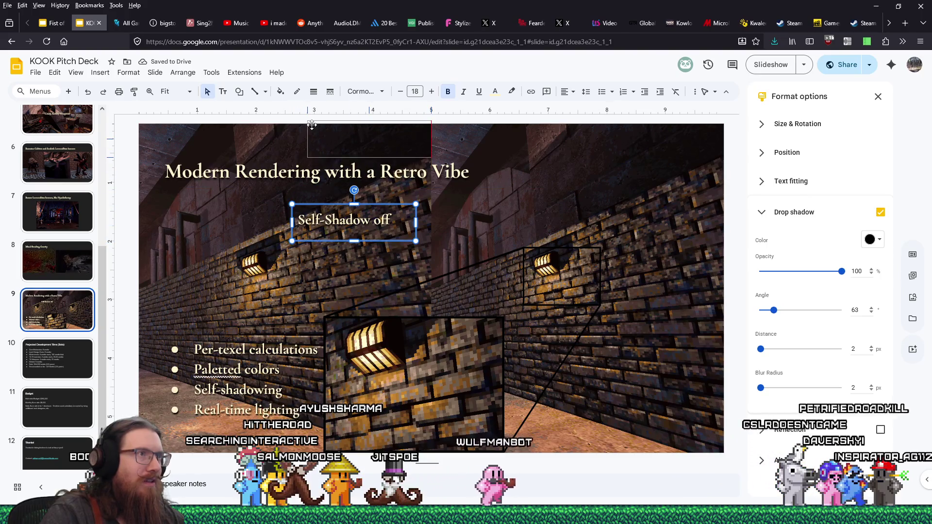
# Step: Add 'on' so the label reads 'off | on', then widen the box and shift it right
pyautogui.moveTo(297, 198); pyautogui.dragTo(291, 152)
pyautogui.click(233, 137)
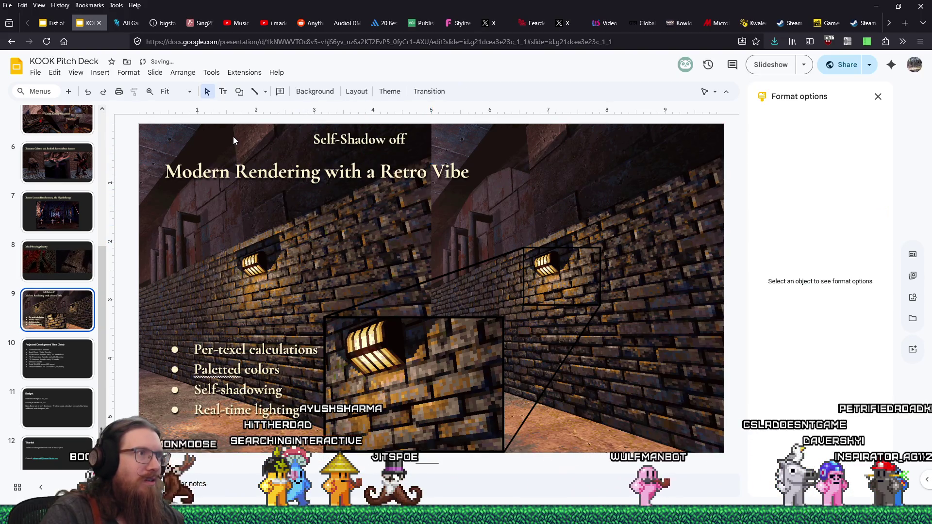
pyautogui.click(336, 140)
pyautogui.press('Escape')
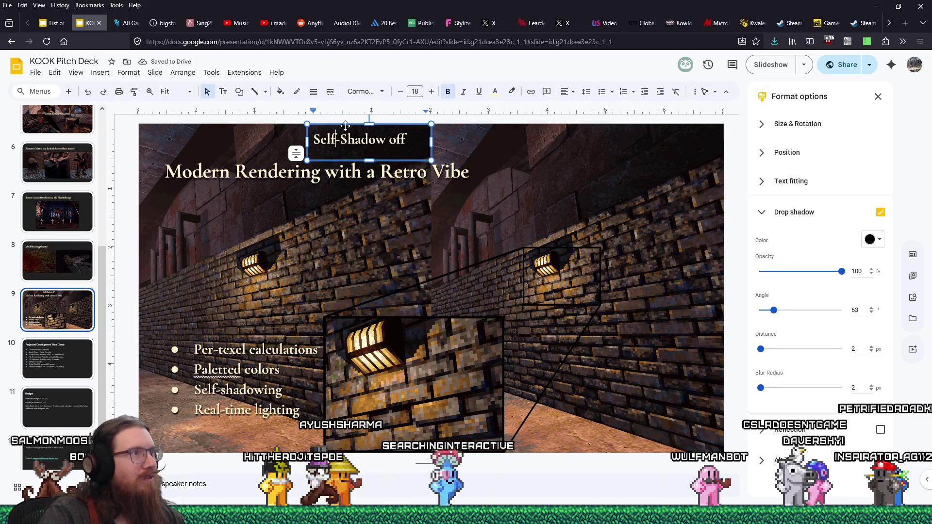
pyautogui.moveTo(327, 227)
pyautogui.mouseDown()
pyautogui.moveTo(330, 238)
pyautogui.moveTo(321, 228)
pyautogui.mouseUp()
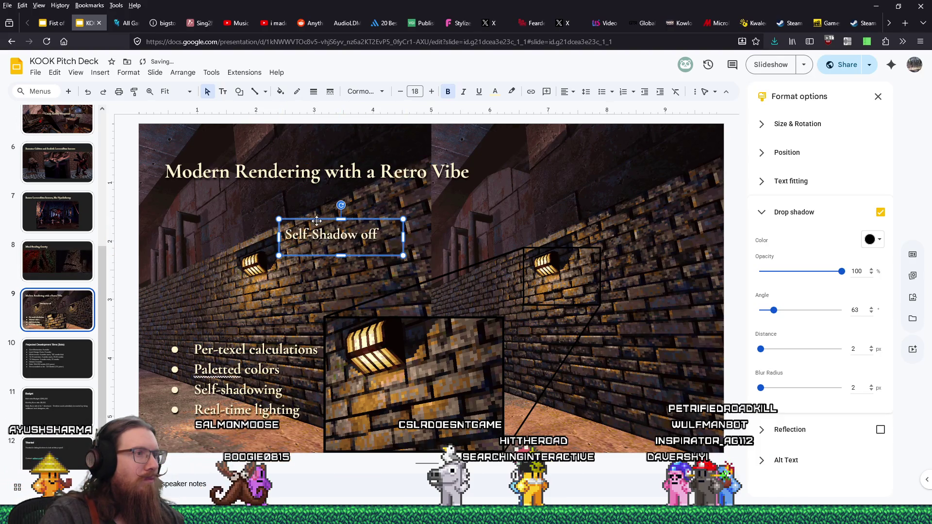
pyautogui.click(385, 233)
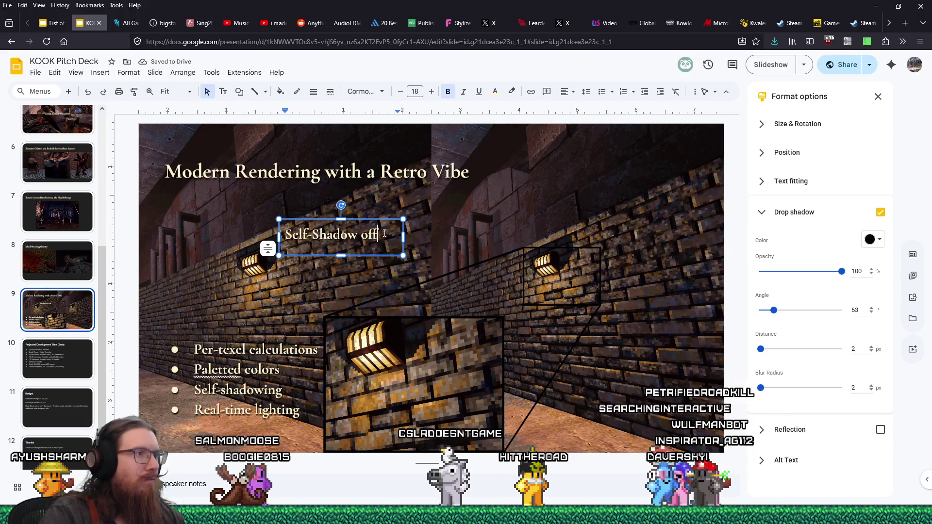
pyautogui.write('|on')
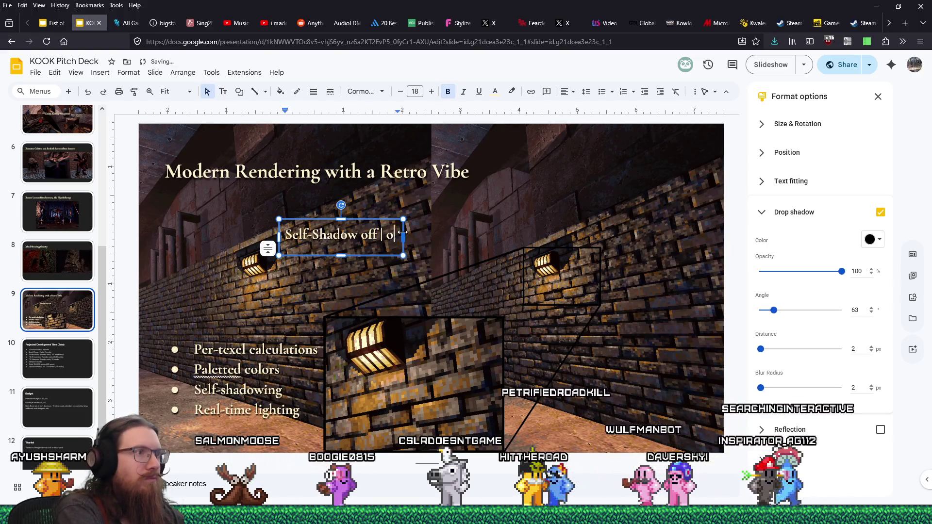
pyautogui.moveTo(402, 233)
pyautogui.mouseDown()
pyautogui.moveTo(448, 236)
pyautogui.moveTo(452, 270)
pyautogui.mouseUp()
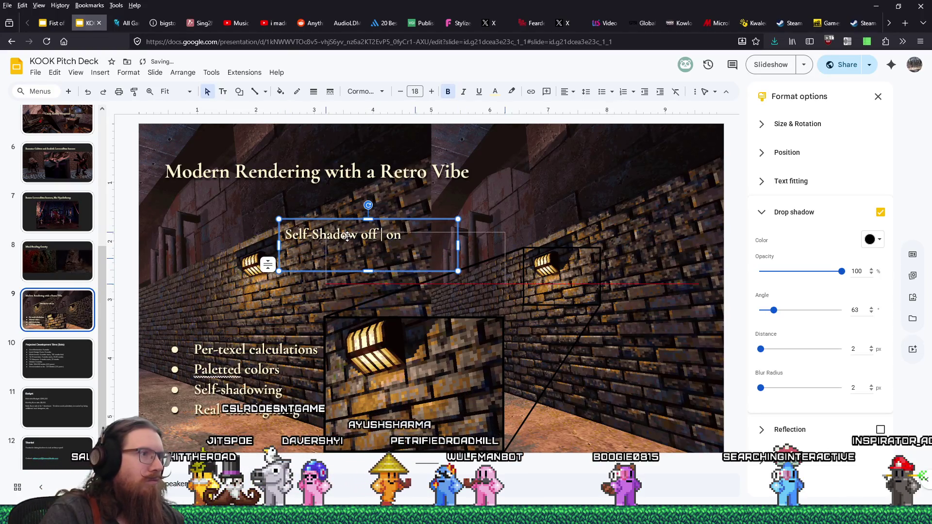
pyautogui.moveTo(347, 229); pyautogui.dragTo(355, 230)
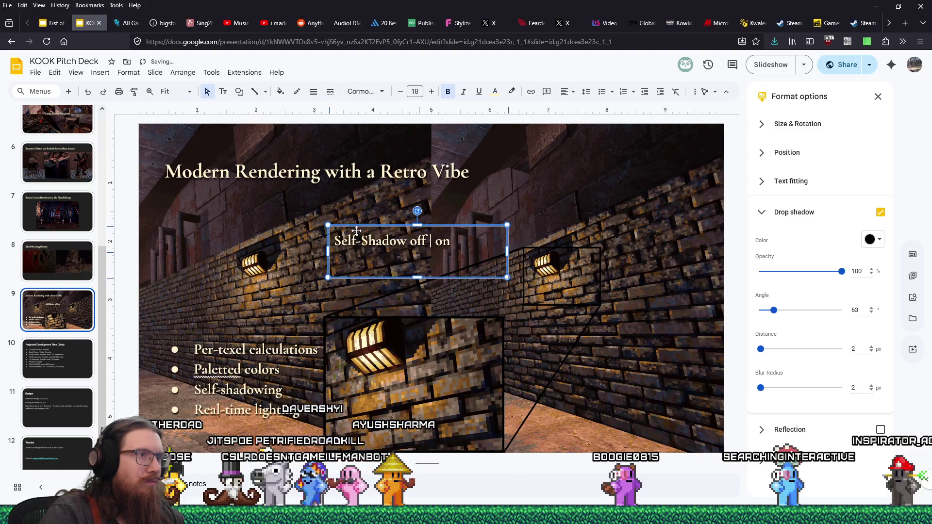
# Step: Center-align the label text and centre the box horizontally on the slide
pyautogui.click(333, 215)
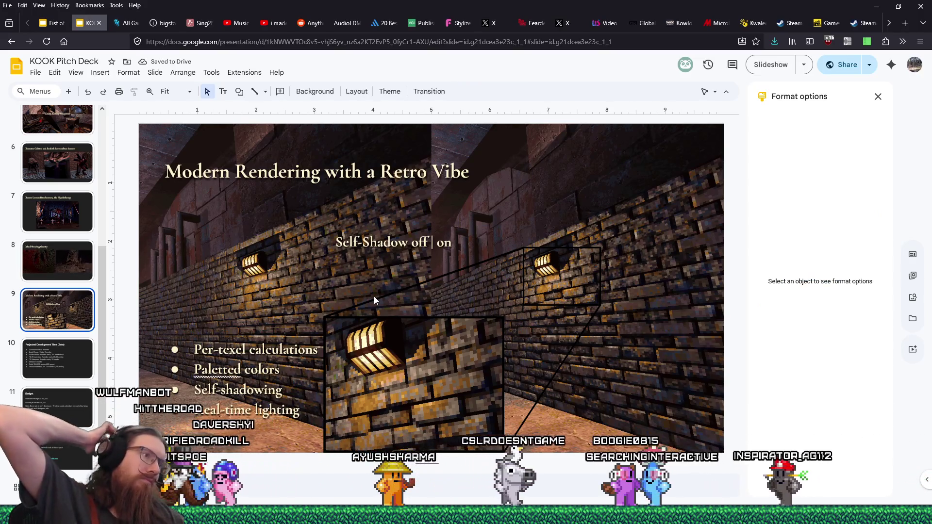
pyautogui.keyDown('ctrl'); pyautogui.scroll(-1, 403, 264); pyautogui.keyUp('ctrl')
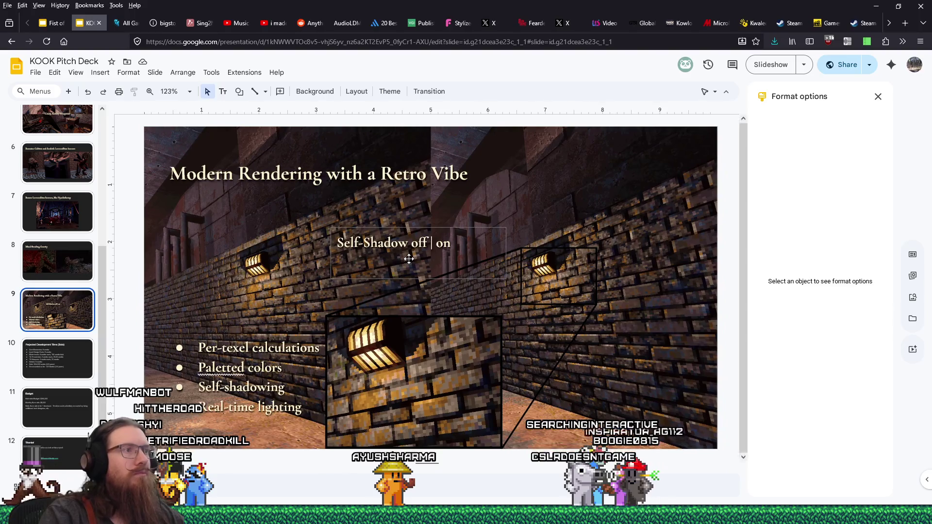
pyautogui.keyDown('ctrl'); pyautogui.scroll(1, 409, 259); pyautogui.keyUp('ctrl')
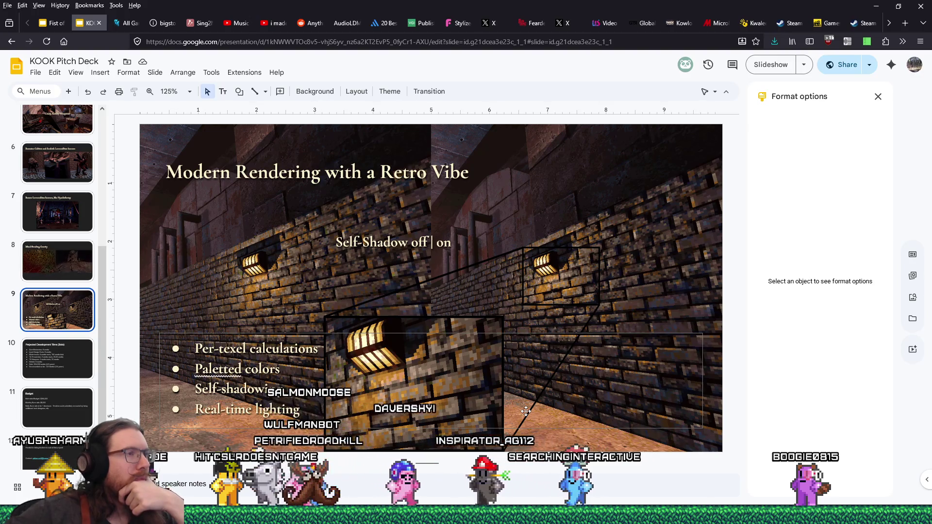
pyautogui.click(411, 242)
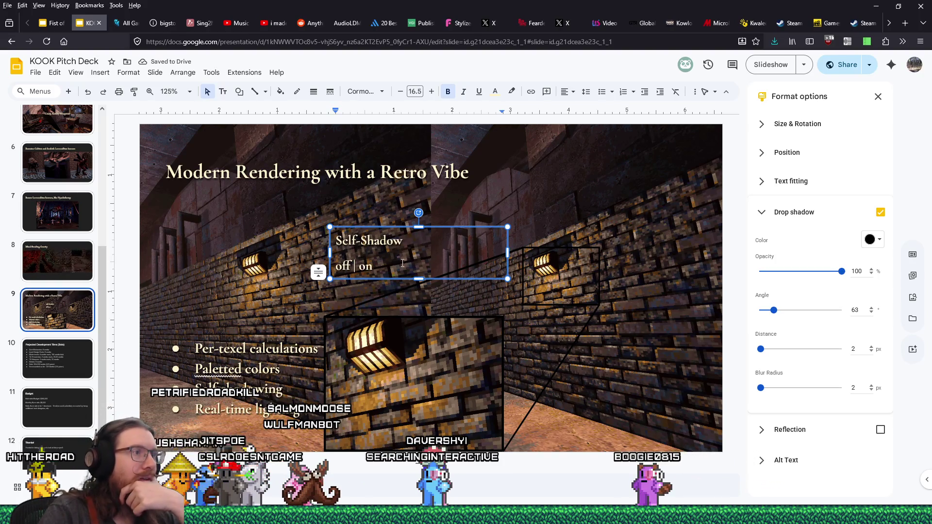
pyautogui.click(565, 96)
pyautogui.click(579, 111)
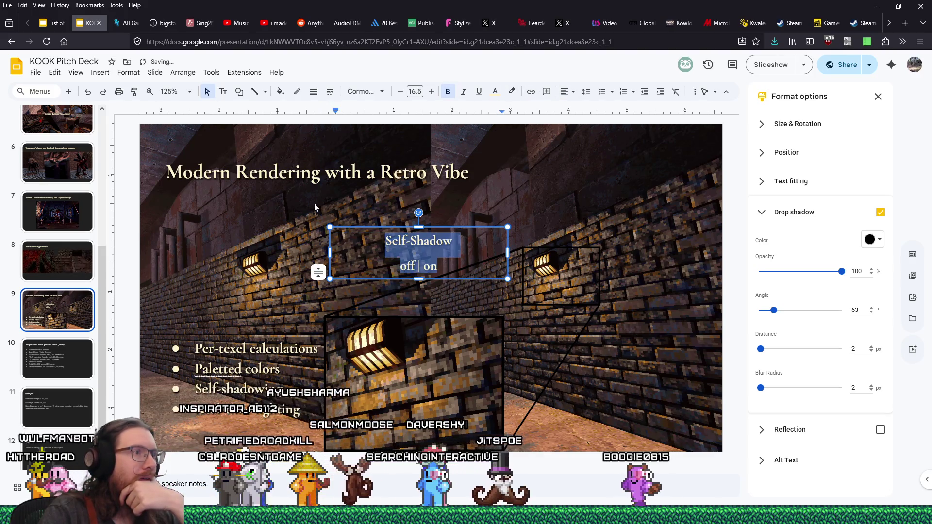
pyautogui.click(425, 267)
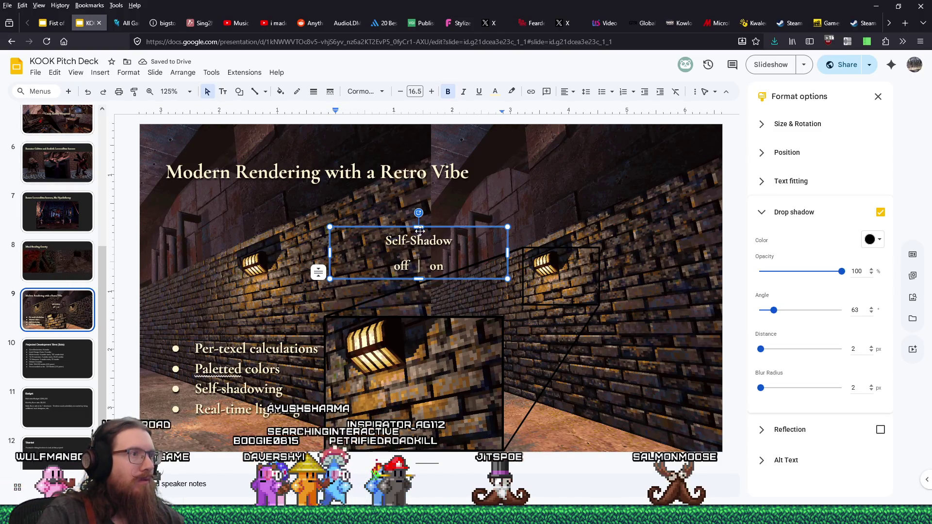
pyautogui.moveTo(438, 226); pyautogui.dragTo(438, 227)
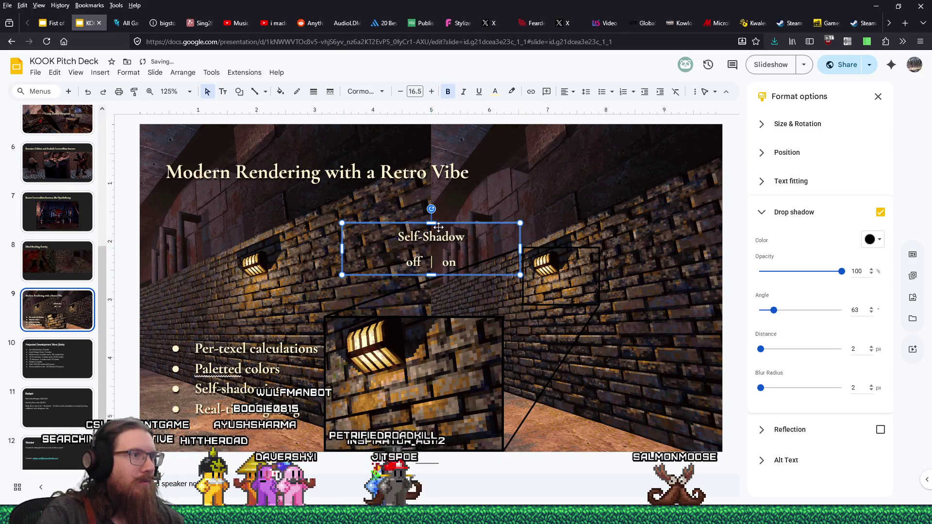
pyautogui.click(474, 192)
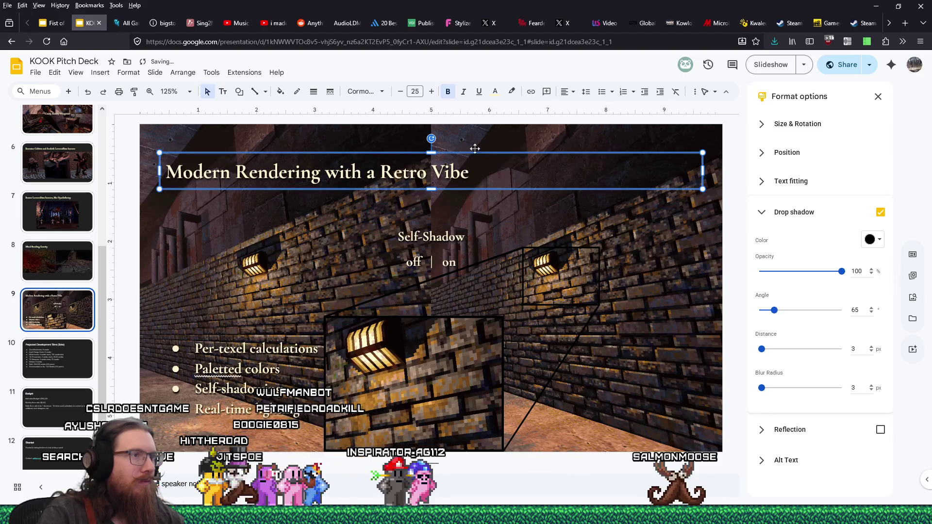
pyautogui.scroll(-2, 533, 329)
pyautogui.scroll(-2, 528, 339)
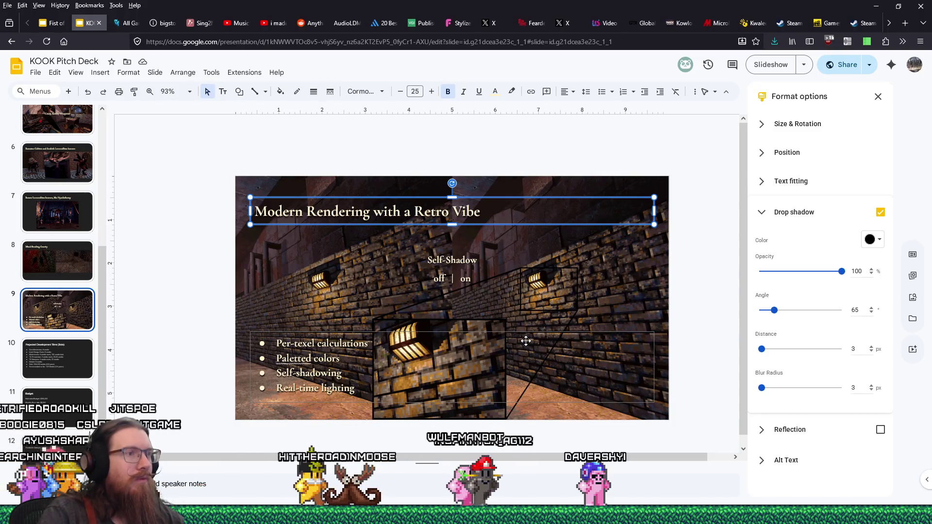
pyautogui.scroll(3, 526, 341)
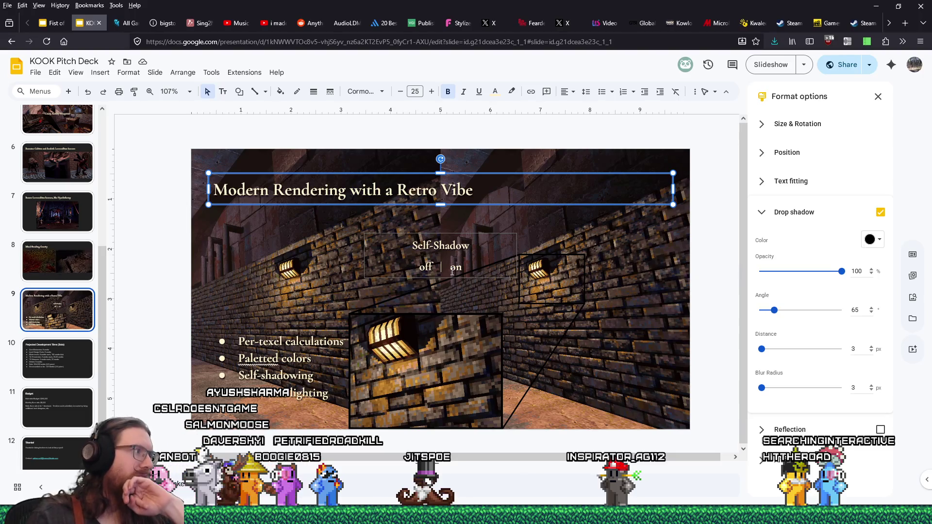
pyautogui.click(454, 271)
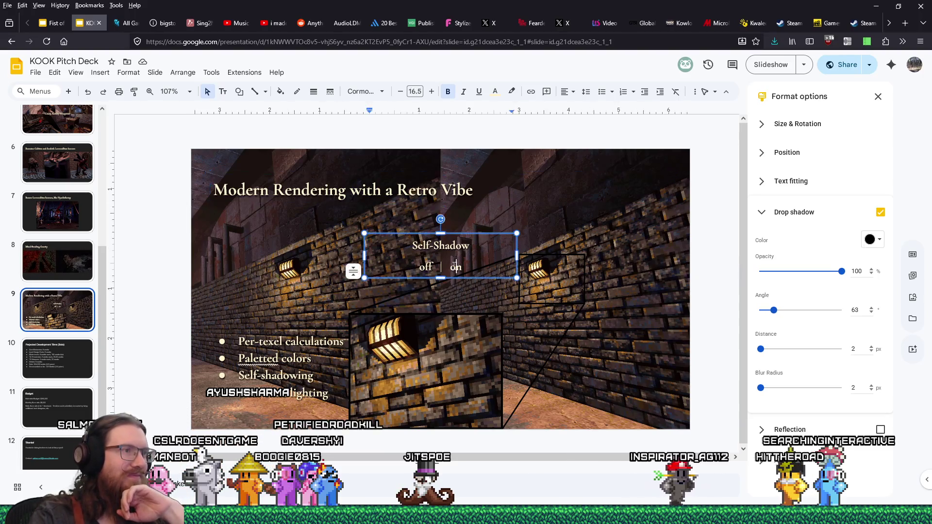
# Step: Trim the caption to 'Self-Shadow off' and move it over the left corridor image
pyautogui.click(488, 252)
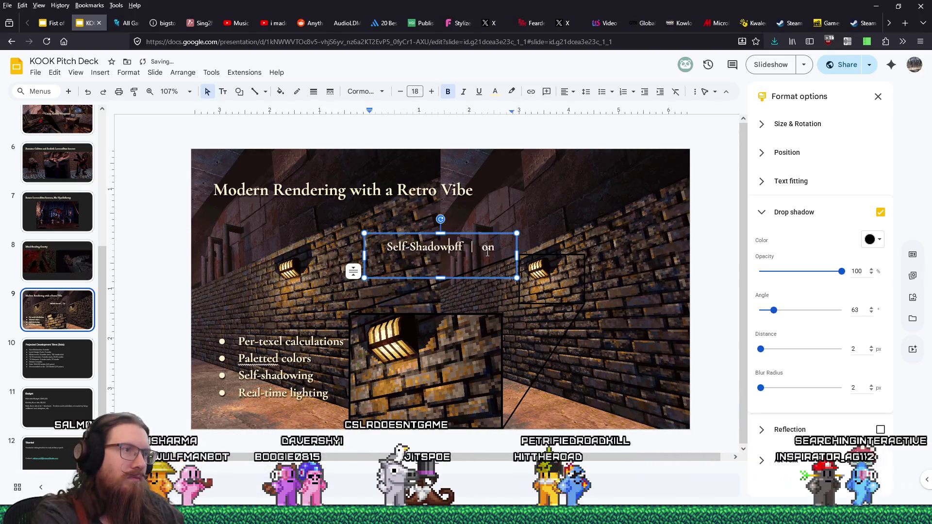
pyautogui.hotkey('shift', 'End')
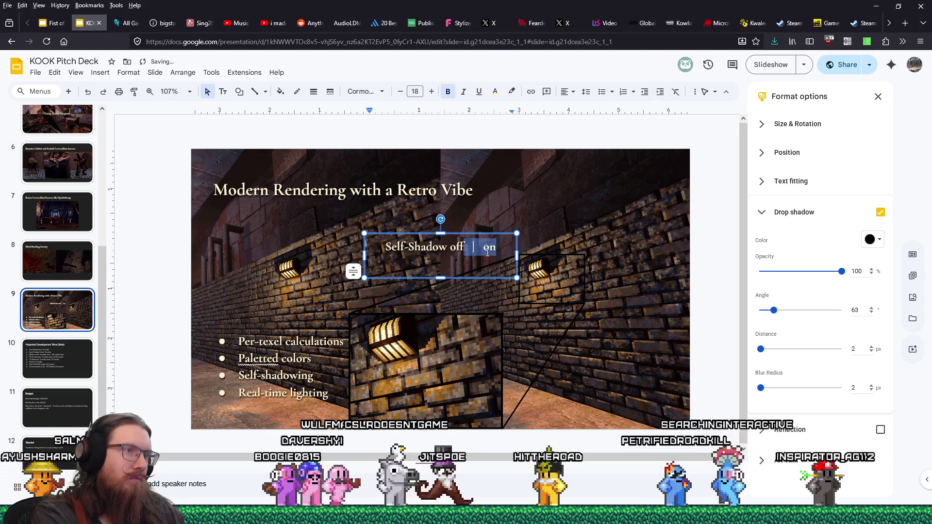
pyautogui.press('BackSpace')
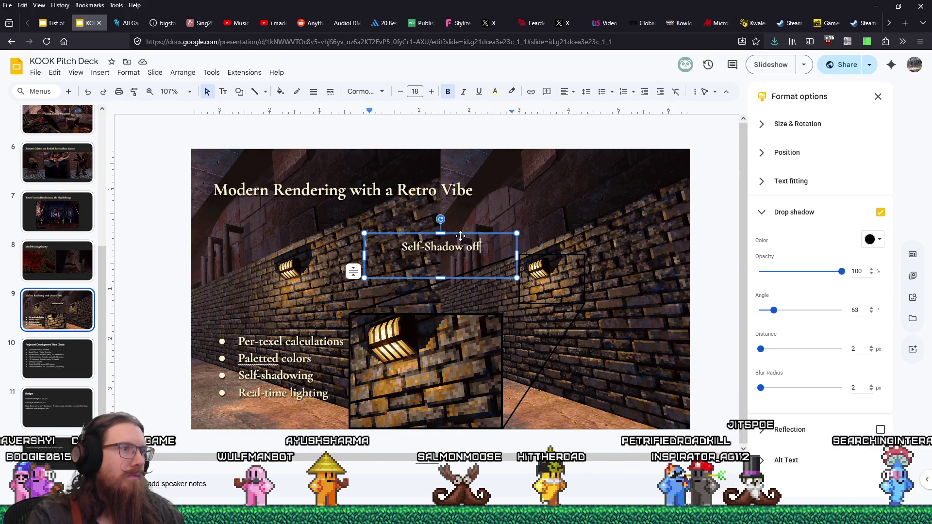
pyautogui.moveTo(348, 318)
pyautogui.mouseDown()
pyautogui.moveTo(283, 208)
pyautogui.moveTo(275, 212)
pyautogui.mouseUp()
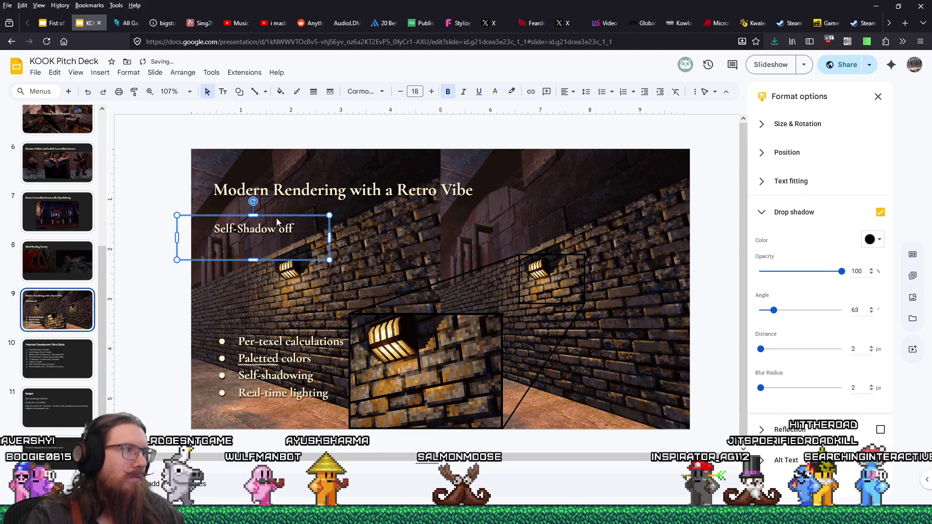
# Step: Place a copy of the label over the right image and change it to 'Self-Shadow on'
pyautogui.moveTo(544, 219); pyautogui.dragTo(544, 217)
pyautogui.doubleClick(554, 229)
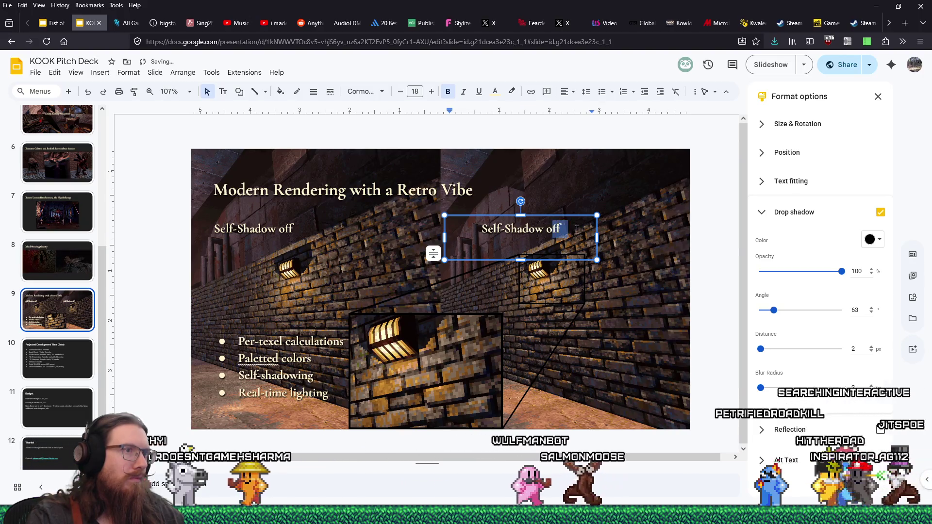
pyautogui.write('on')
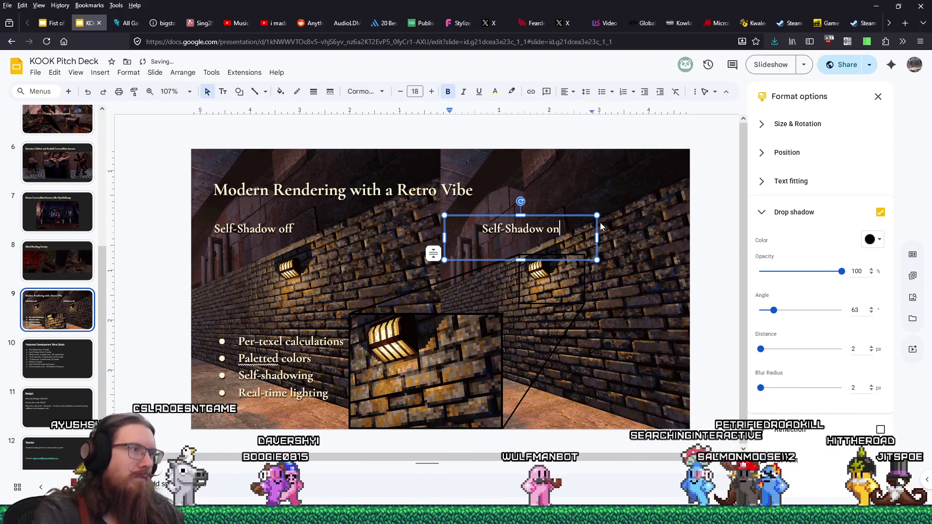
pyautogui.click(295, 224)
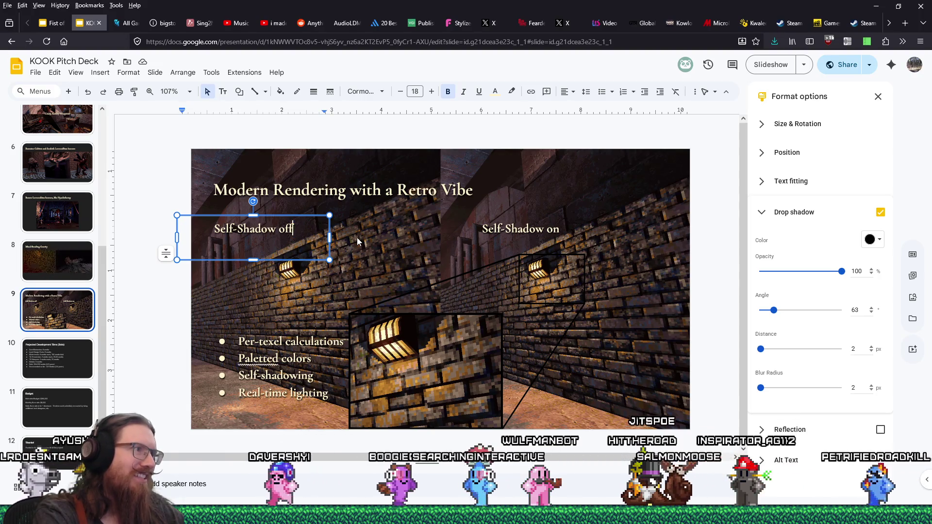
pyautogui.click(310, 139)
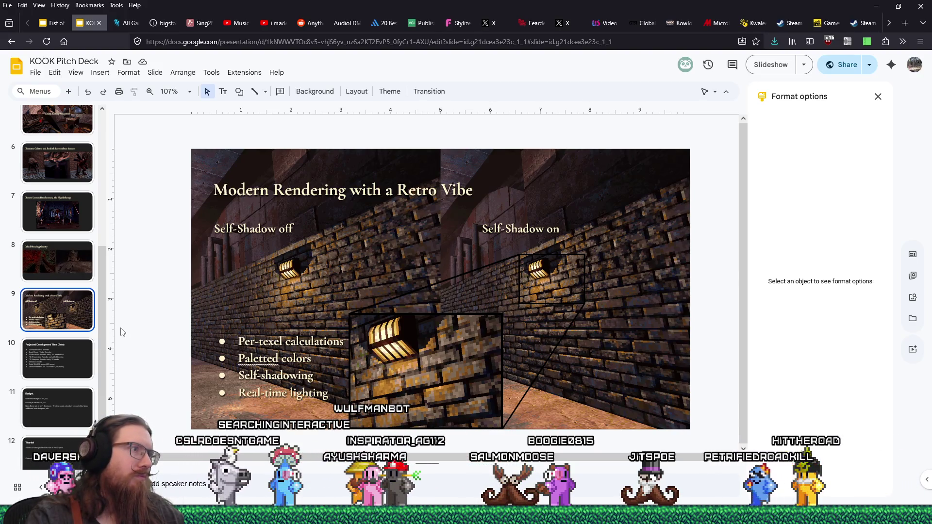
pyautogui.click(255, 228)
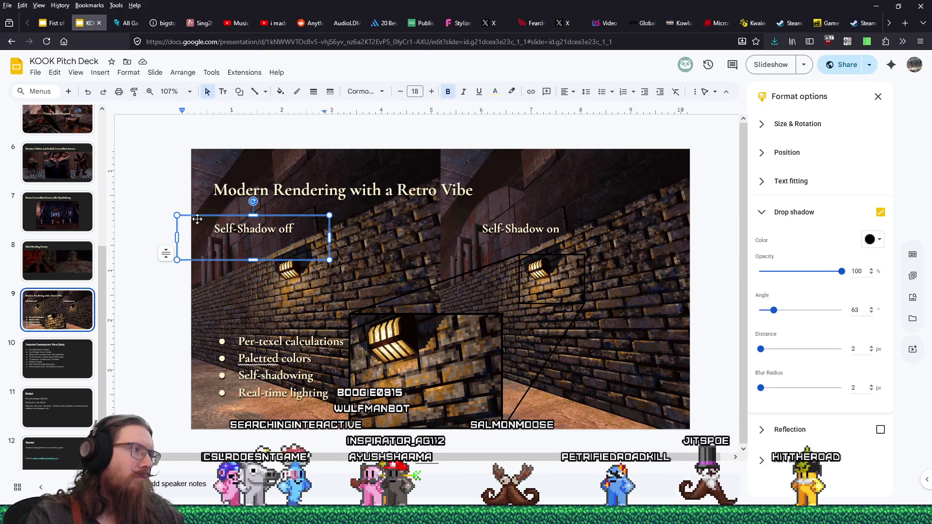
# Step: Nudge the 'Self-Shadow off' label a few steps right with the arrow keys over the left image
pyautogui.click(162, 210)
pyautogui.click(203, 217)
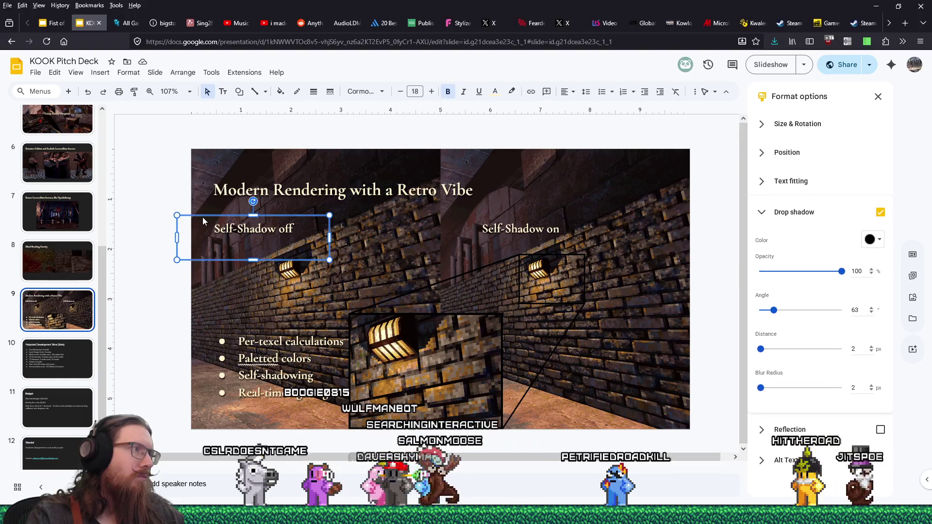
pyautogui.press('Right')
pyautogui.press('Right')
pyautogui.press('Right')
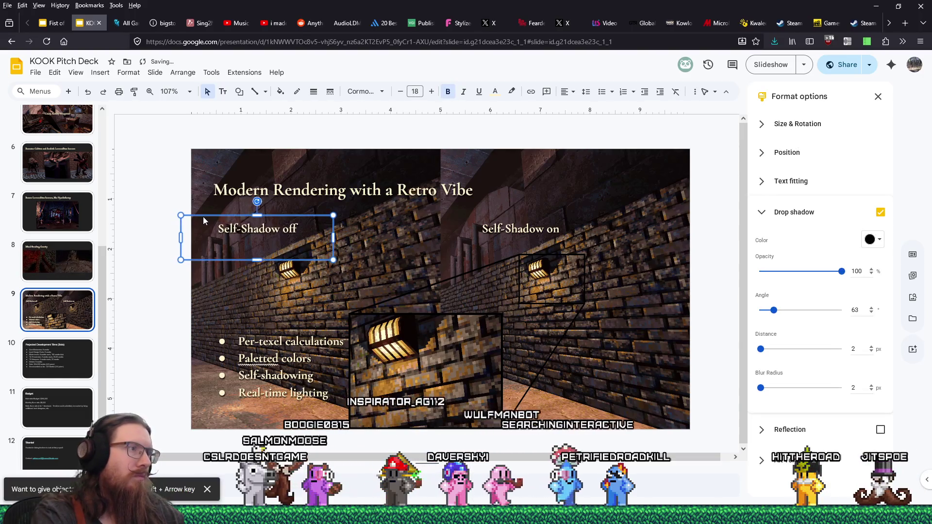
pyautogui.press('Right')
pyautogui.press('Right')
pyautogui.press('Right')
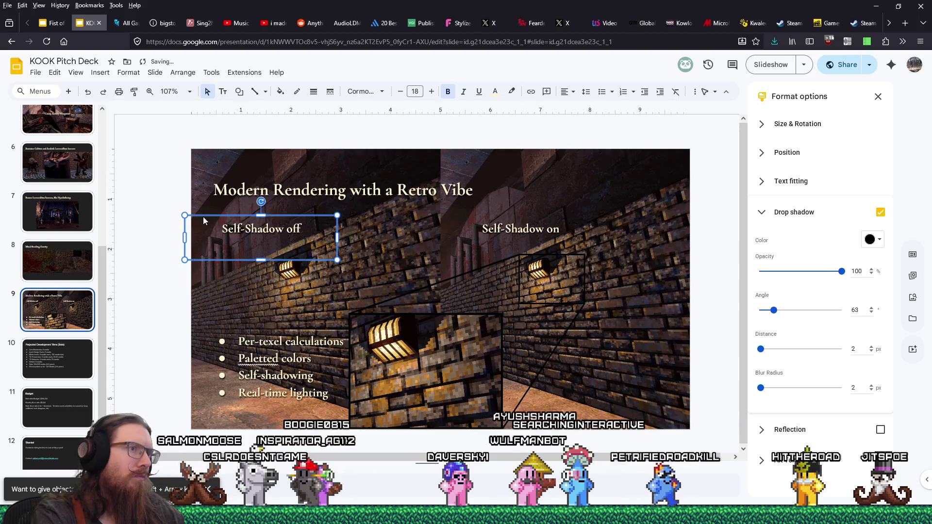
pyautogui.press('Right')
pyautogui.press('Right')
pyautogui.press('Right')
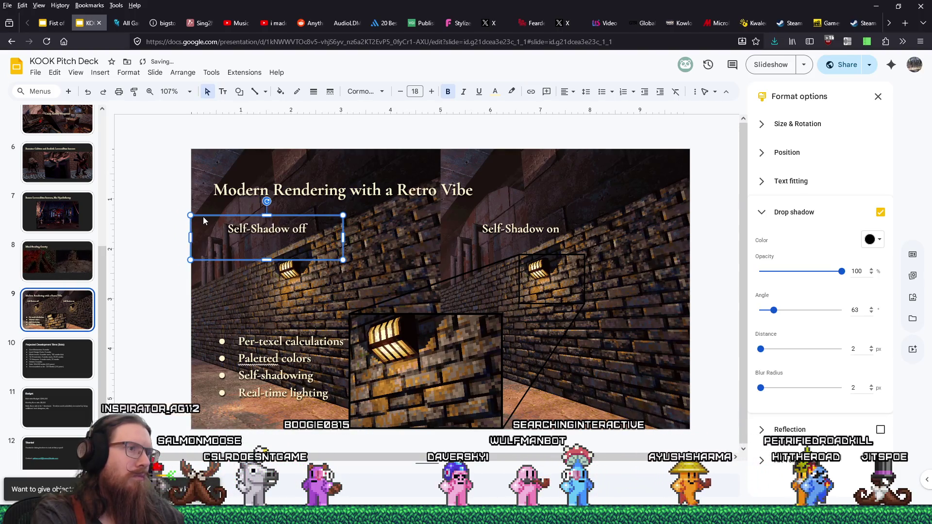
pyautogui.press('Right')
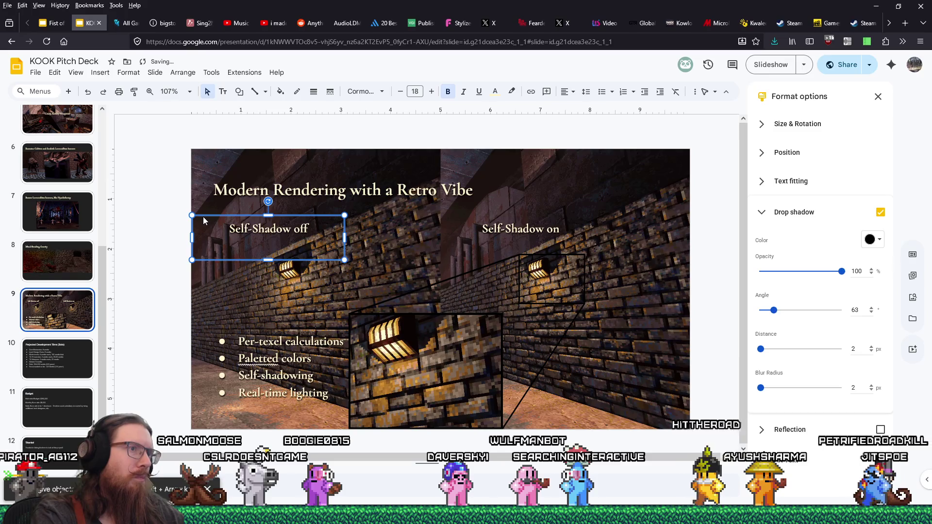
pyautogui.click(229, 264)
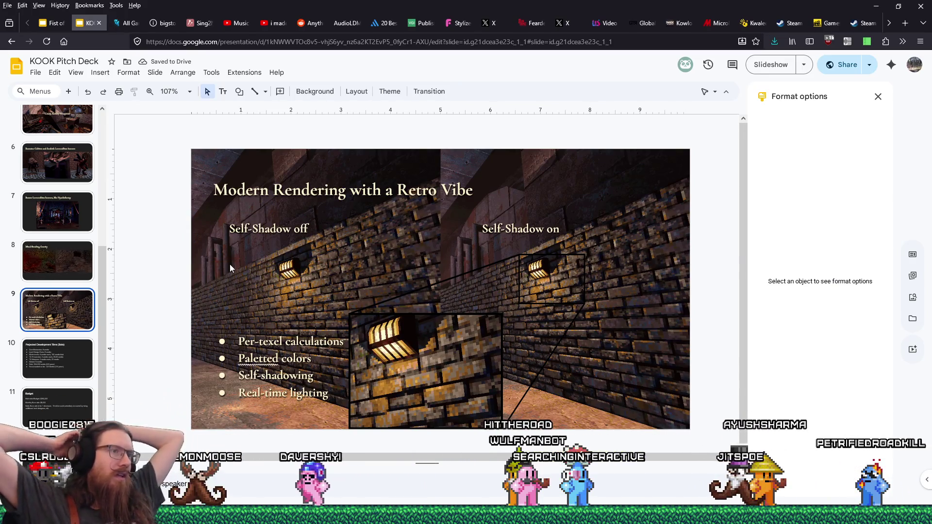
pyautogui.click(232, 226)
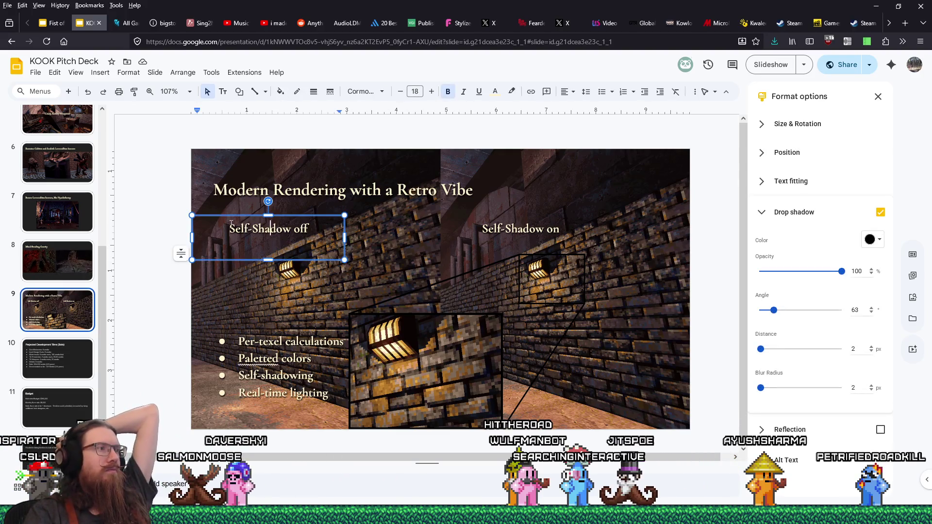
pyautogui.click(146, 218)
pyautogui.click(193, 233)
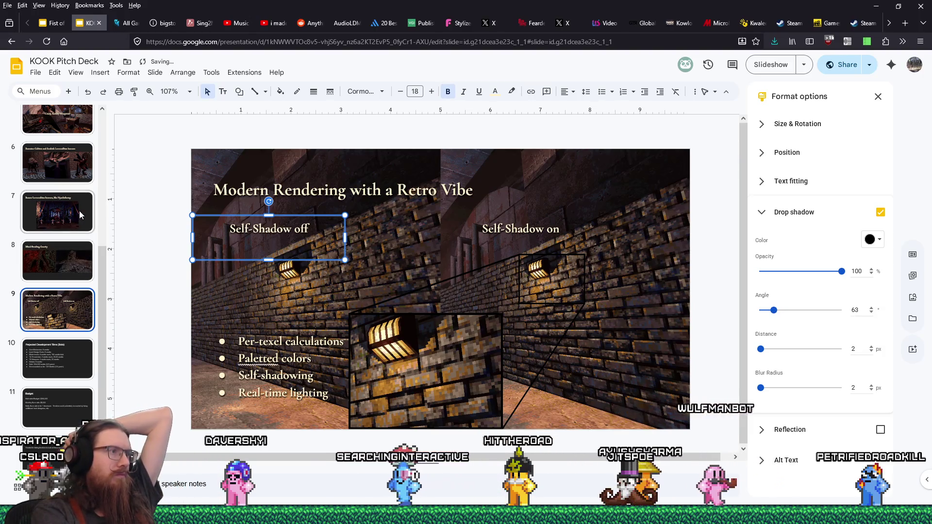
pyautogui.press('Right')
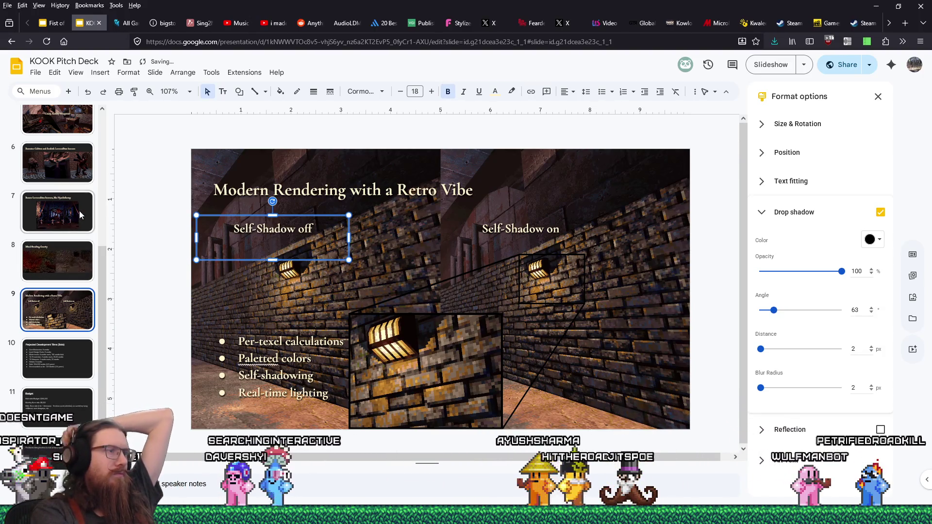
pyautogui.hotkey('shift', 'Left')
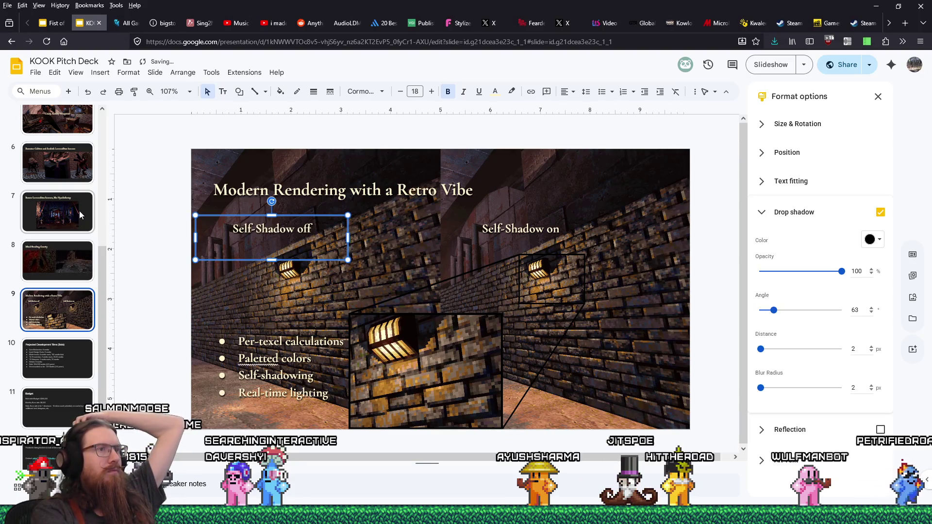
pyautogui.click(150, 218)
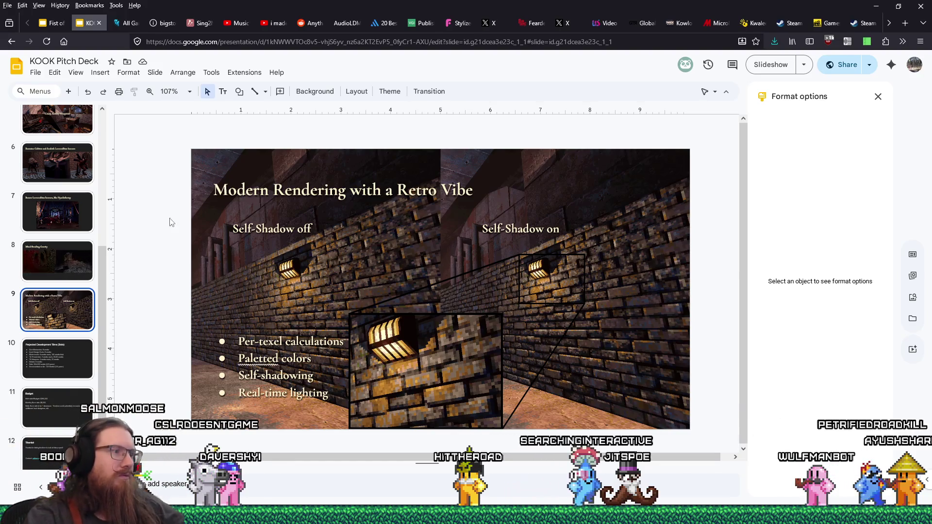
# Step: Extend the bullet list box to the slide bottom and add a 'Chunky textures' bullet after Real-time lighting
pyautogui.click(349, 389)
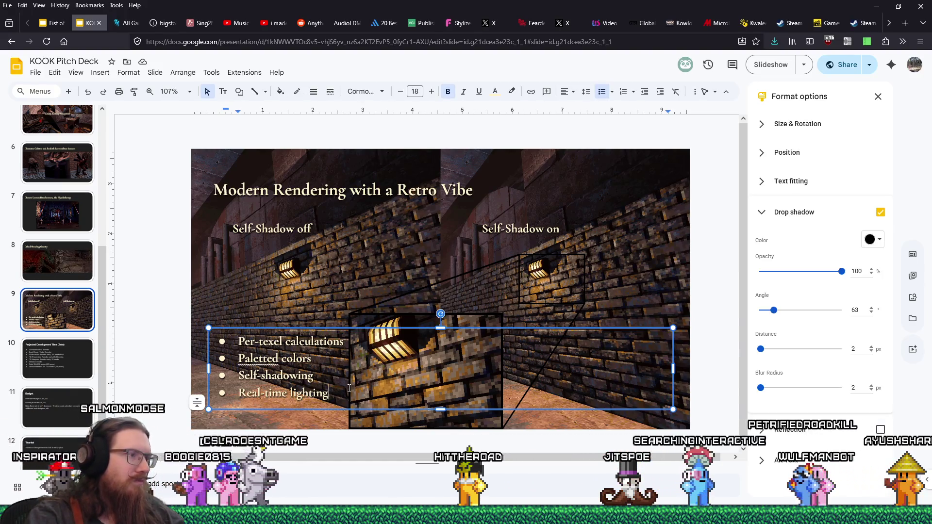
pyautogui.moveTo(441, 409); pyautogui.dragTo(438, 430)
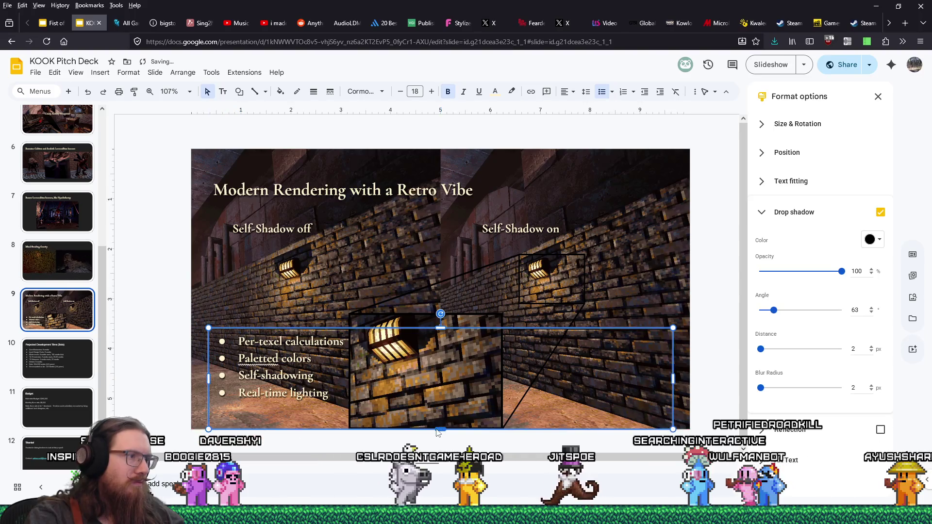
pyautogui.click(345, 391)
pyautogui.press('Return')
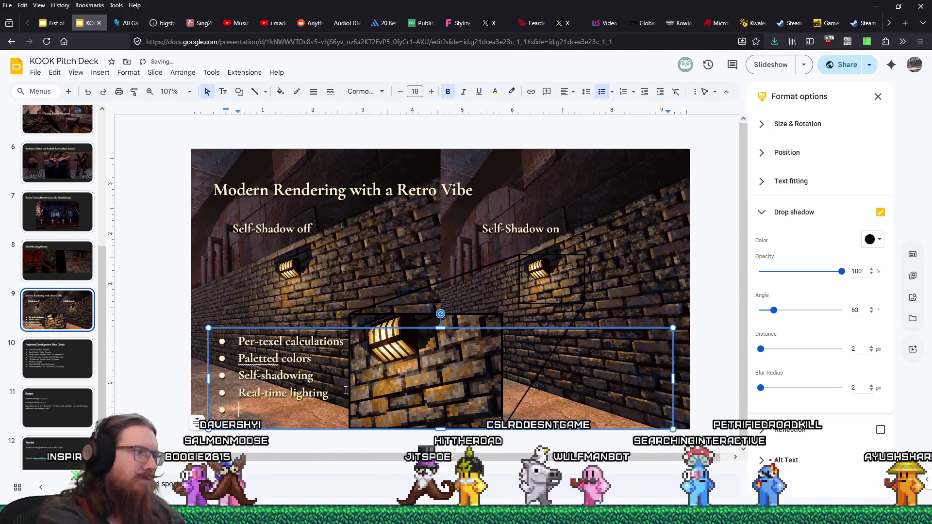
pyautogui.write('Chunky')
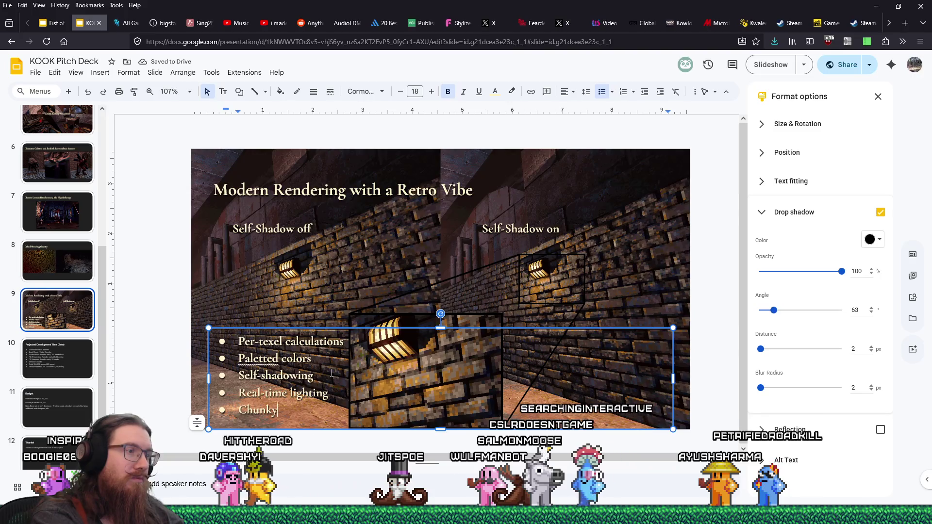
pyautogui.write(' textures')
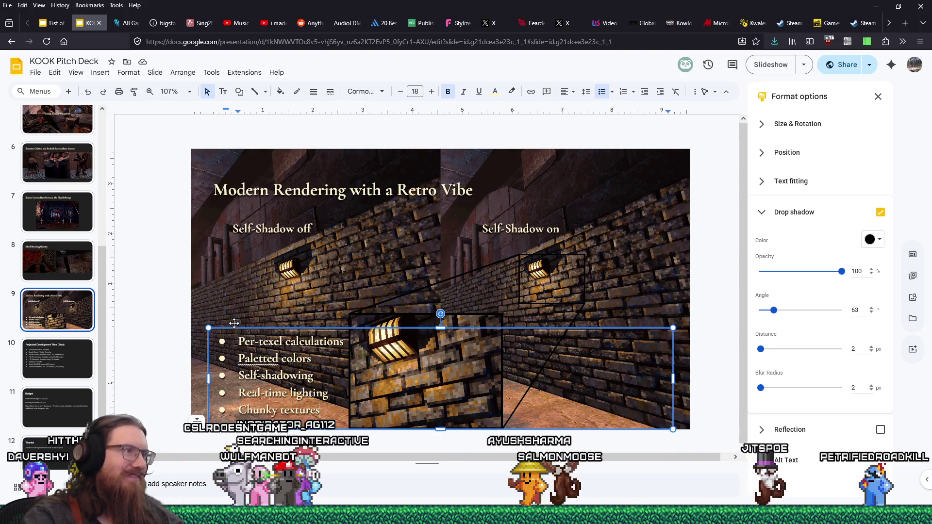
# Step: Deselect the bullet list and switch to the other Firefox window
pyautogui.click(202, 332)
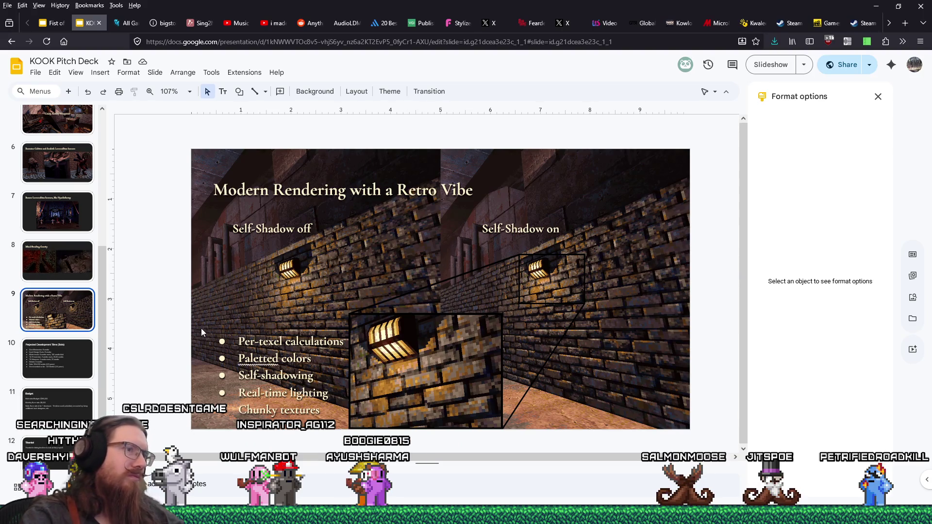
pyautogui.moveTo(466, 516)
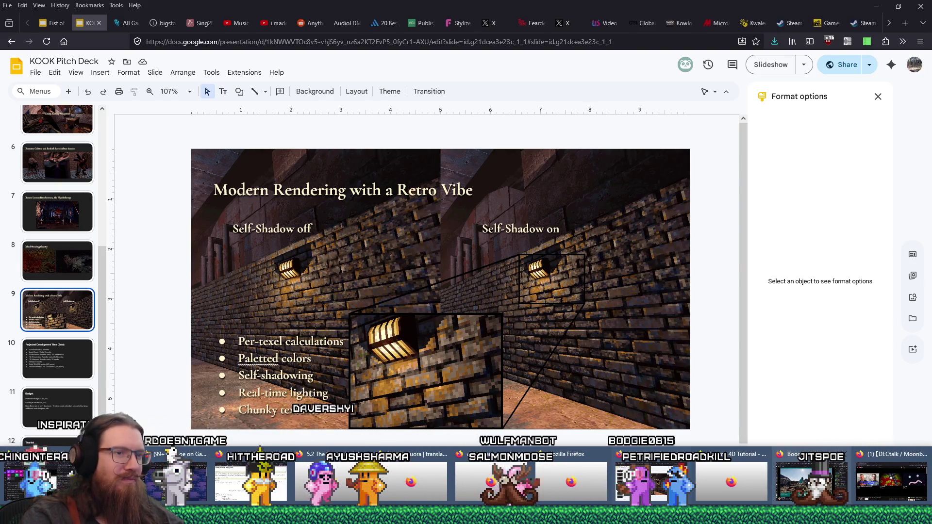
pyautogui.click(782, 462)
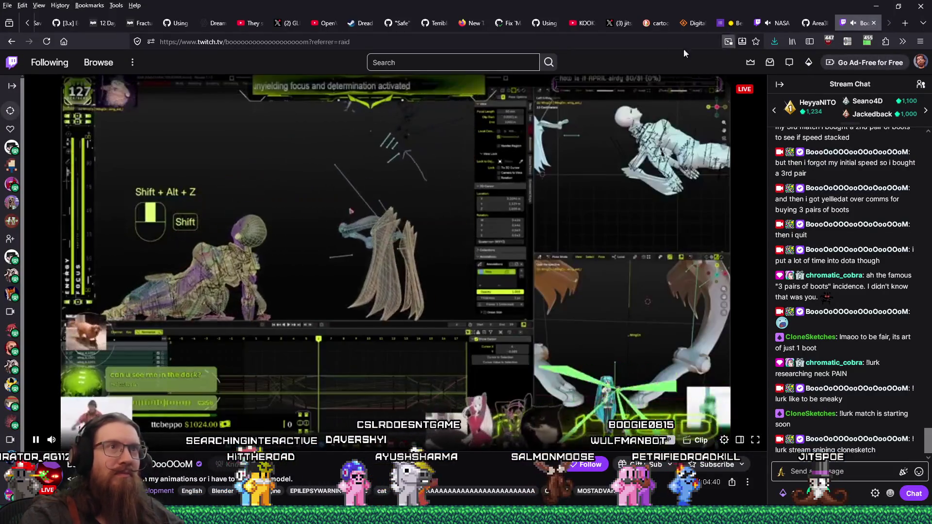
# Step: Search the web for 'chunky textures', scroll through the results, and return to the pitch deck
pyautogui.click(706, 45)
pyautogui.write('chunky textures')
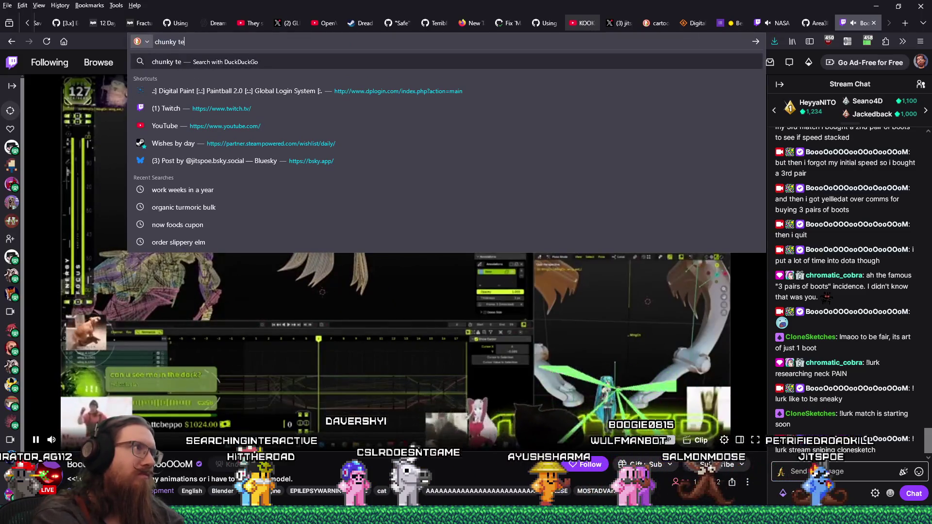
pyautogui.press('Return')
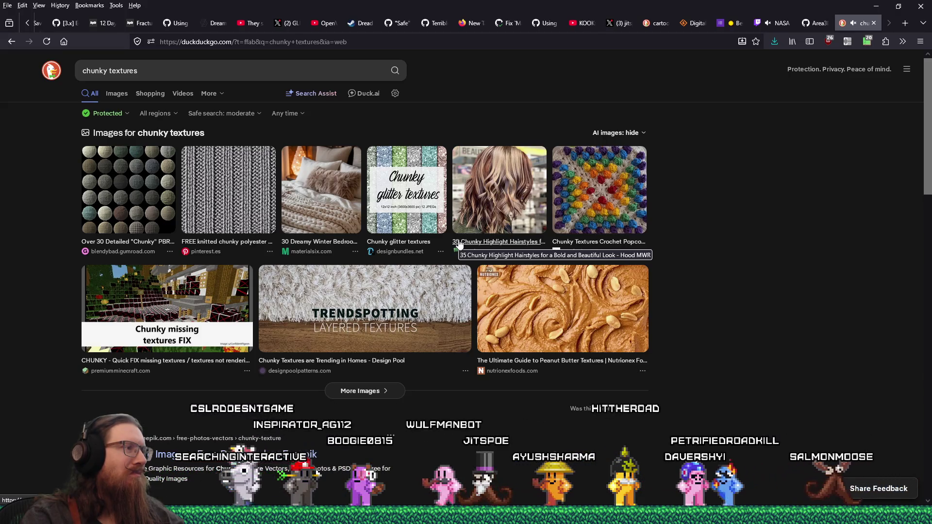
pyautogui.scroll(-4, 459, 242)
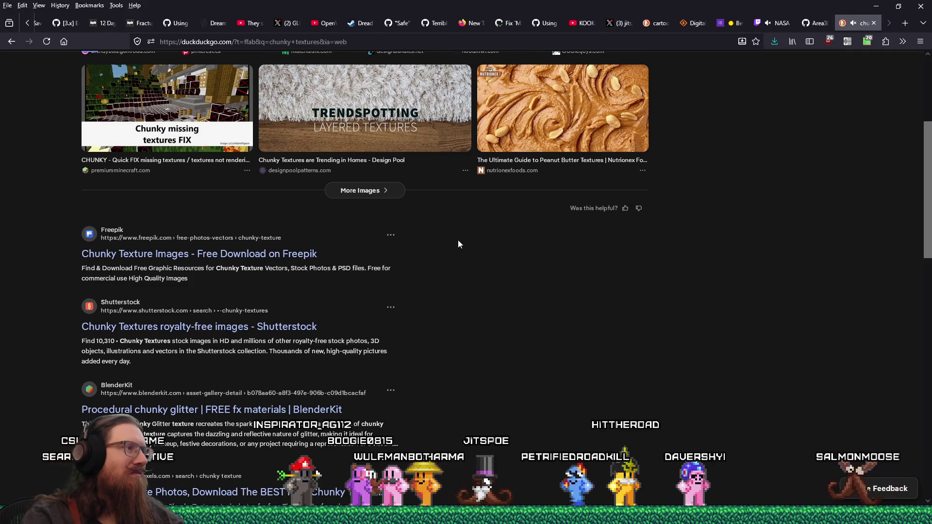
pyautogui.scroll(-3, 459, 242)
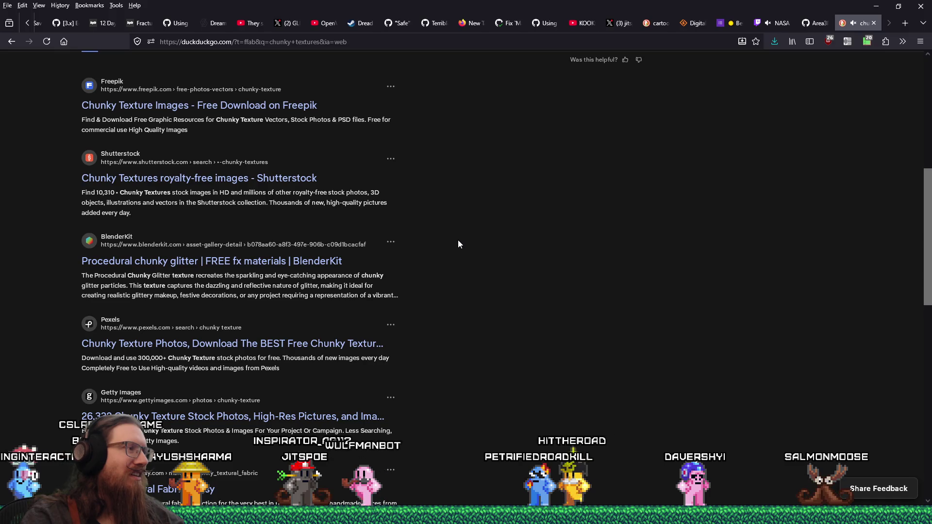
pyautogui.scroll(-2, 459, 241)
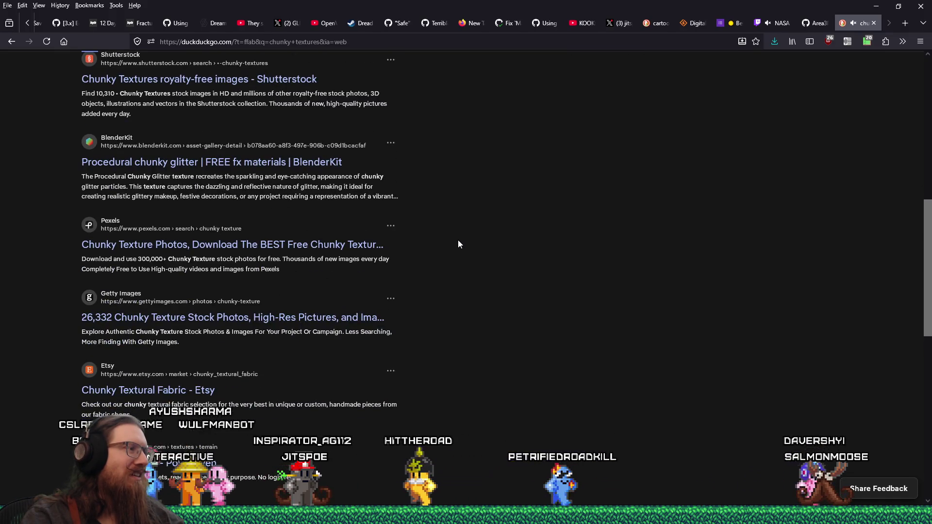
pyautogui.scroll(-4, 458, 244)
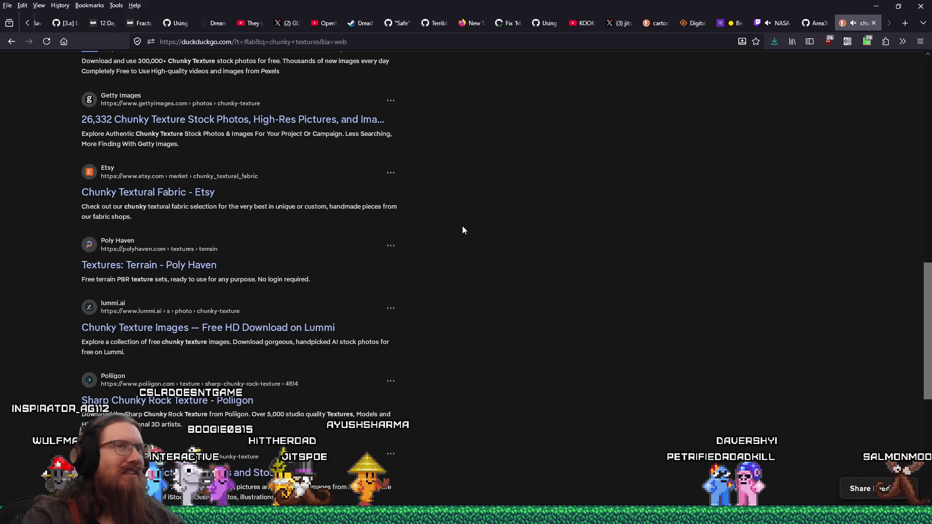
pyautogui.hotkey('alt', 'Tab')
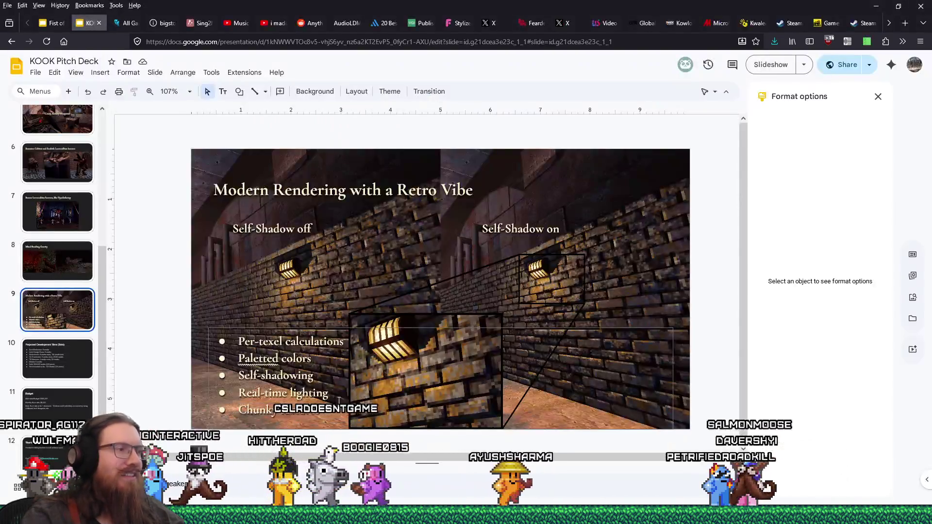
# Step: Delete the Chunky textures bullet from slide 9's list
pyautogui.click(326, 411)
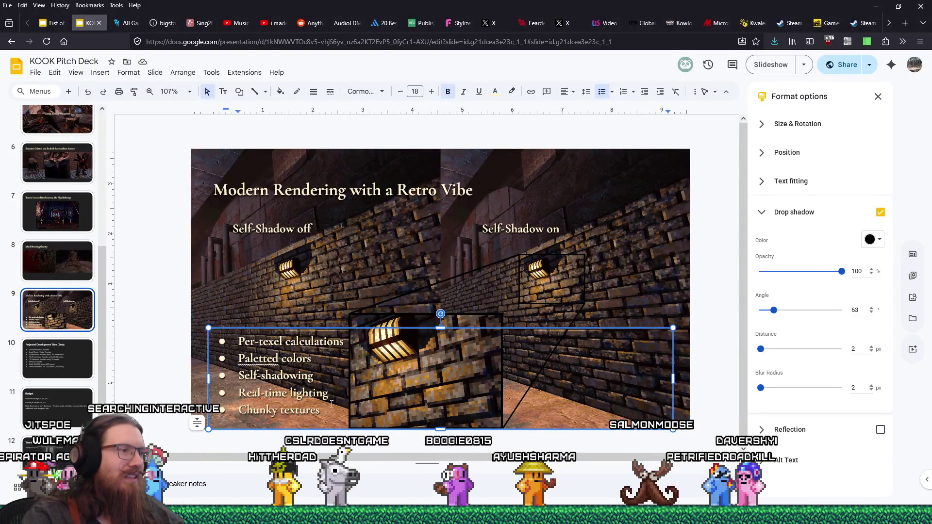
pyautogui.press('BackSpace')
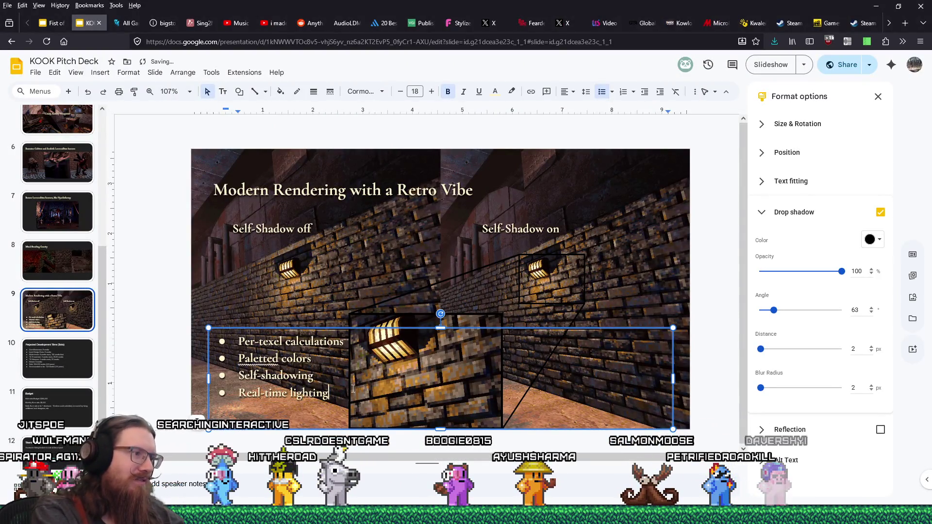
pyautogui.click(157, 337)
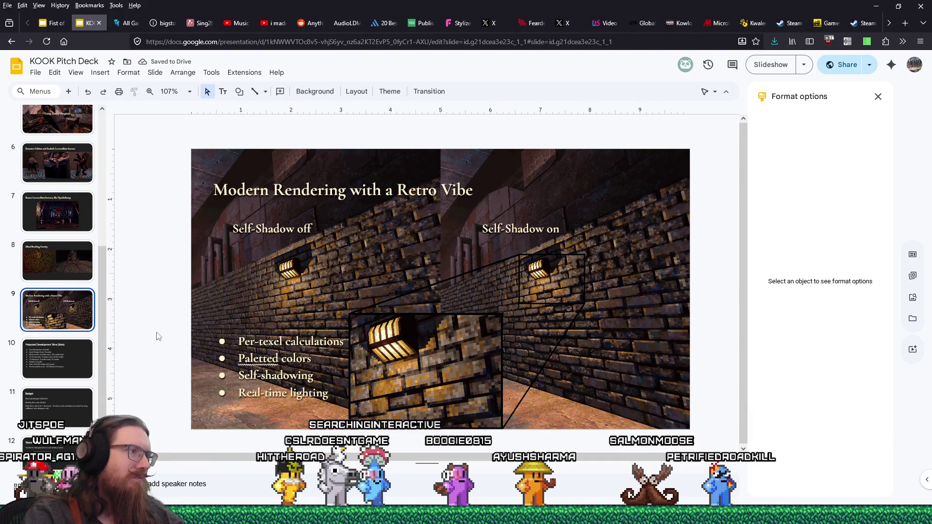
# Step: Nudge slide 9's bullet list slightly lower, then go to slide 10
pyautogui.click(433, 329)
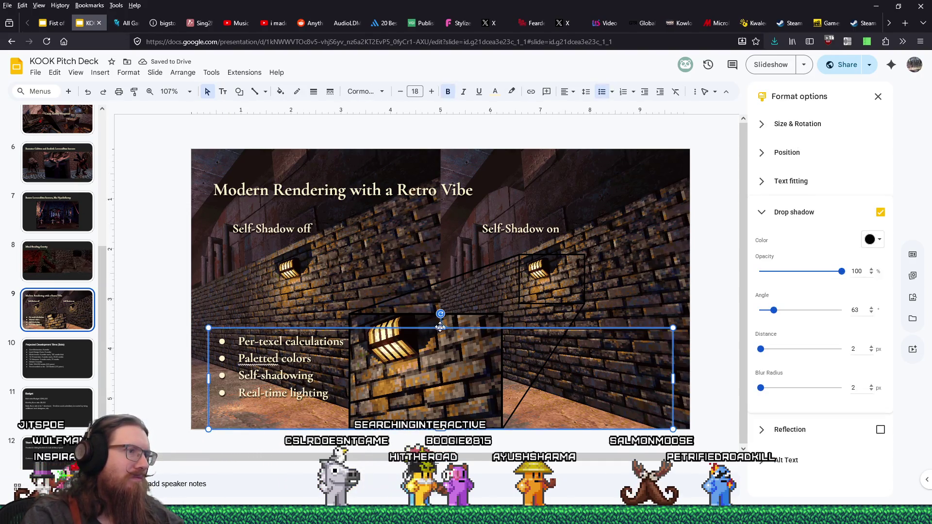
pyautogui.moveTo(443, 330); pyautogui.dragTo(442, 337)
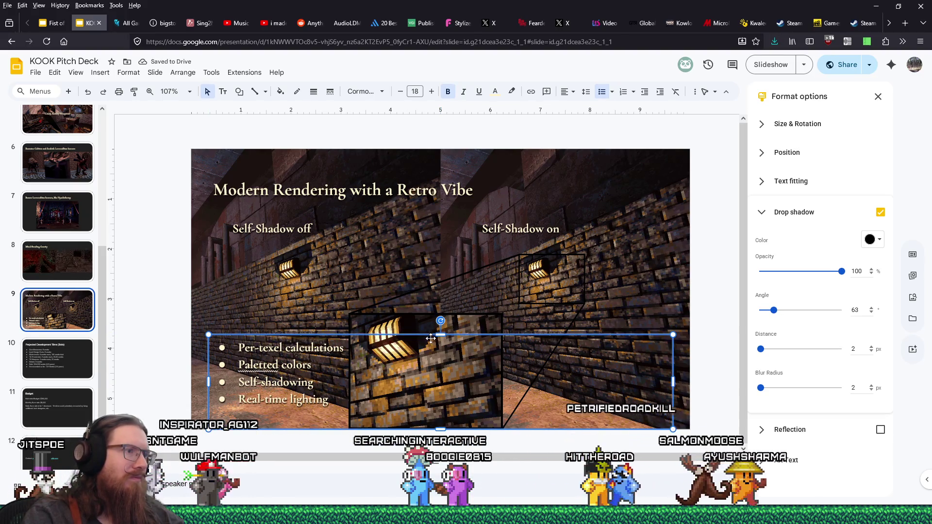
pyautogui.moveTo(439, 339); pyautogui.dragTo(439, 340)
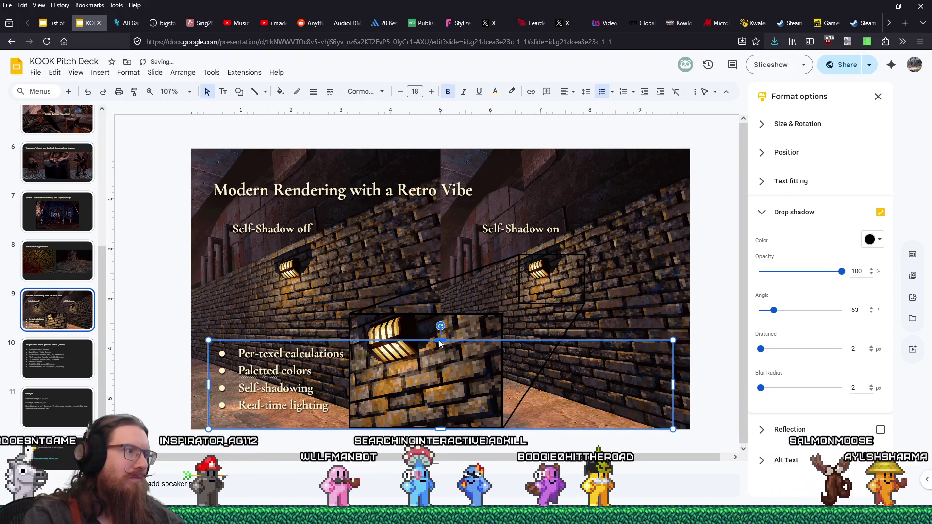
pyautogui.click(156, 301)
pyautogui.click(81, 348)
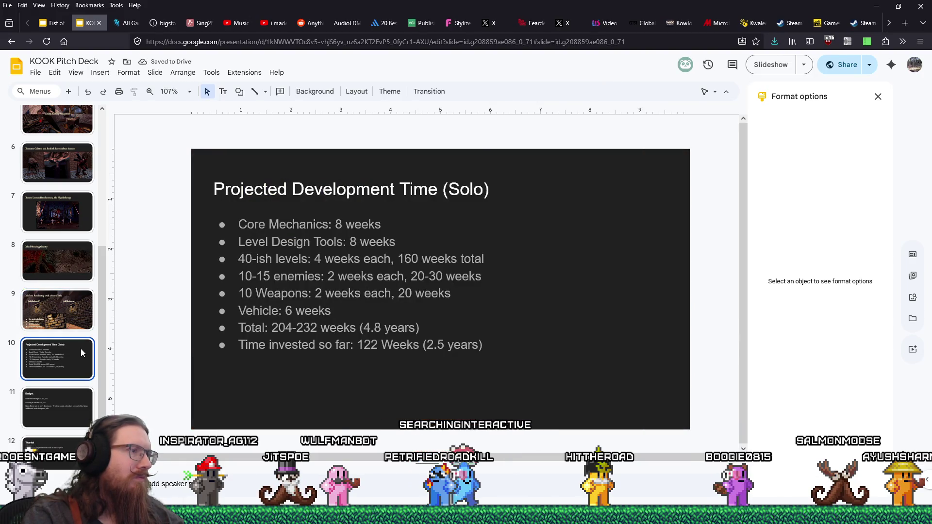
# Step: View the Budget slide, then drag the Slides window aside to reveal the chunky textures results
pyautogui.click(76, 398)
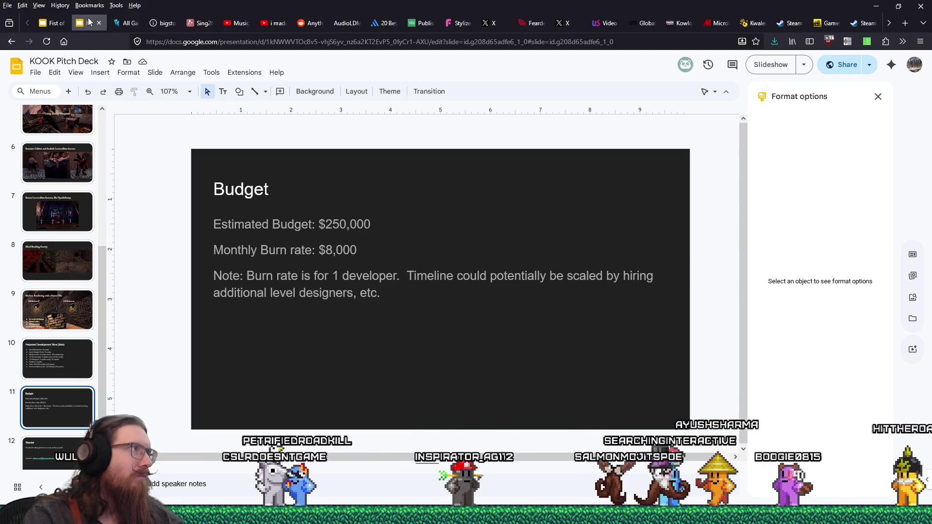
pyautogui.moveTo(233, 4)
pyautogui.mouseDown()
pyautogui.moveTo(274, 5)
pyautogui.moveTo(0, 6)
pyautogui.mouseUp()
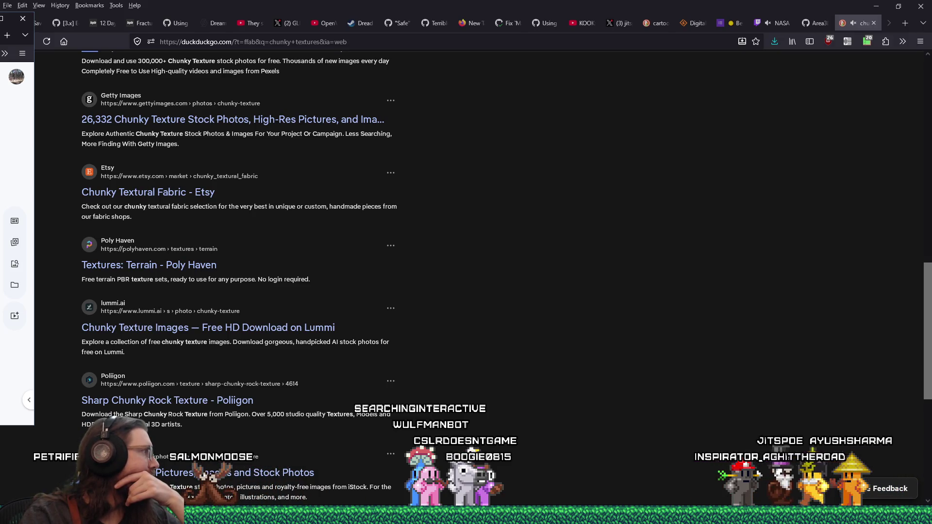
# Step: Bring the pitch deck back and open the Projected Development Time (Solo) slide
pyautogui.hotkey('alt', 'Tab')
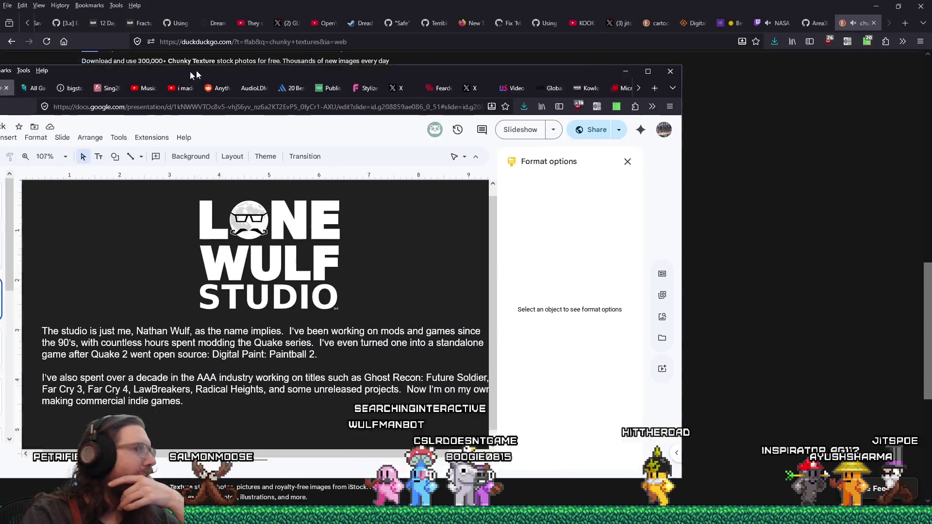
pyautogui.moveTo(385, 36); pyautogui.dragTo(391, 36)
pyautogui.scroll(-5, 165, 277)
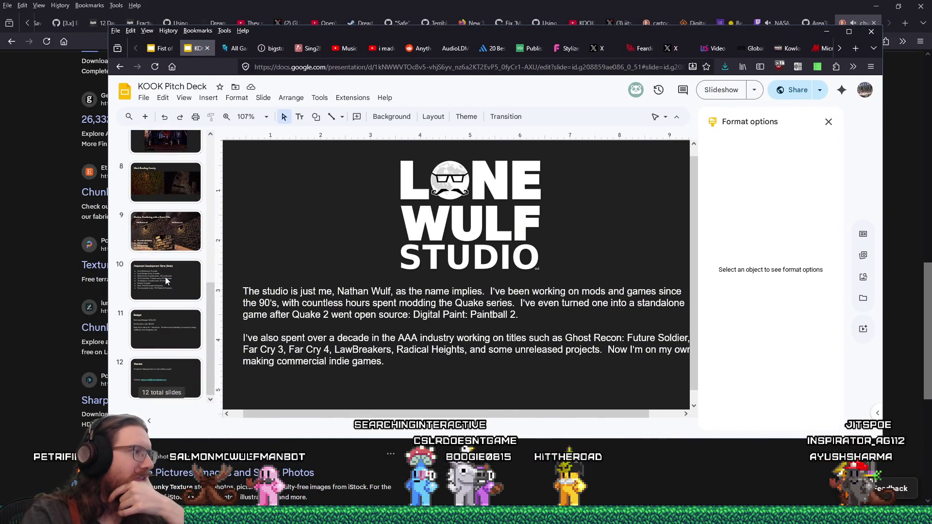
pyautogui.click(174, 324)
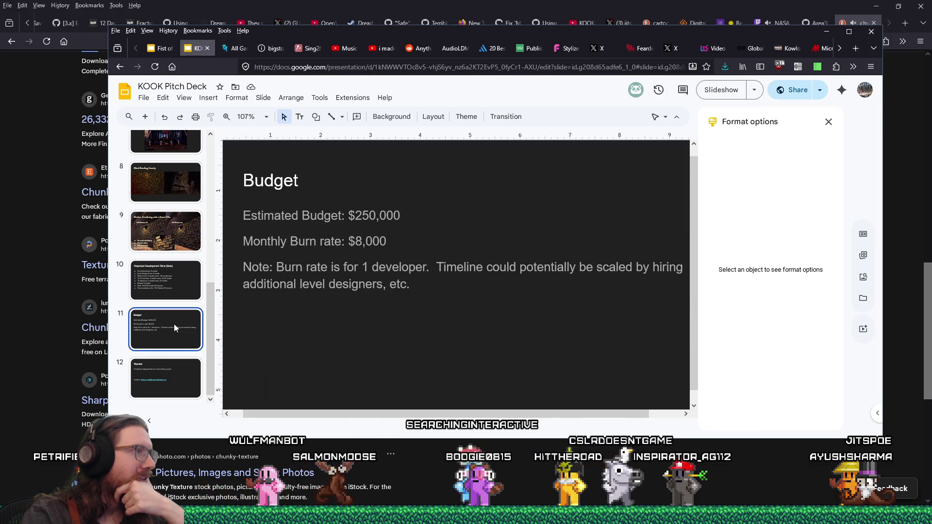
pyautogui.click(169, 284)
pyautogui.write('130')
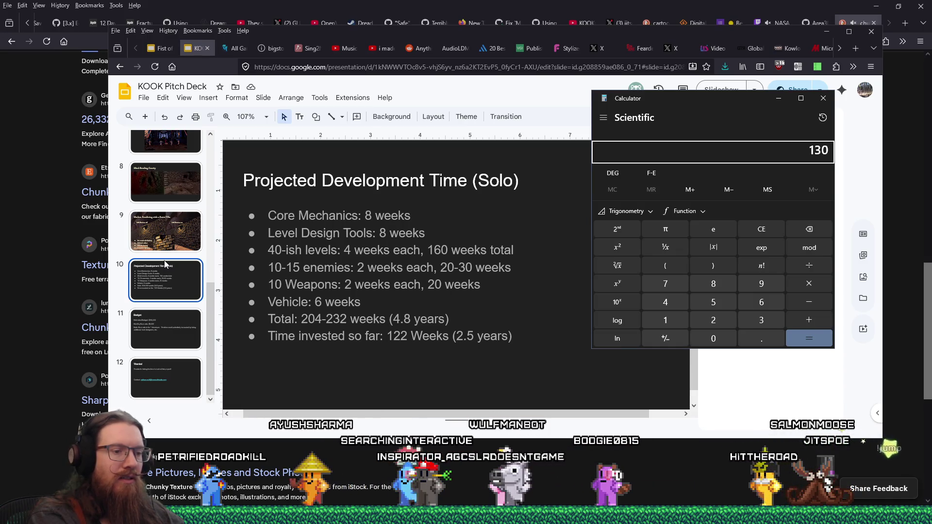
# Step: Start dividing 130 in Calculator, leaving 130 ÷ pending
pyautogui.press('/')
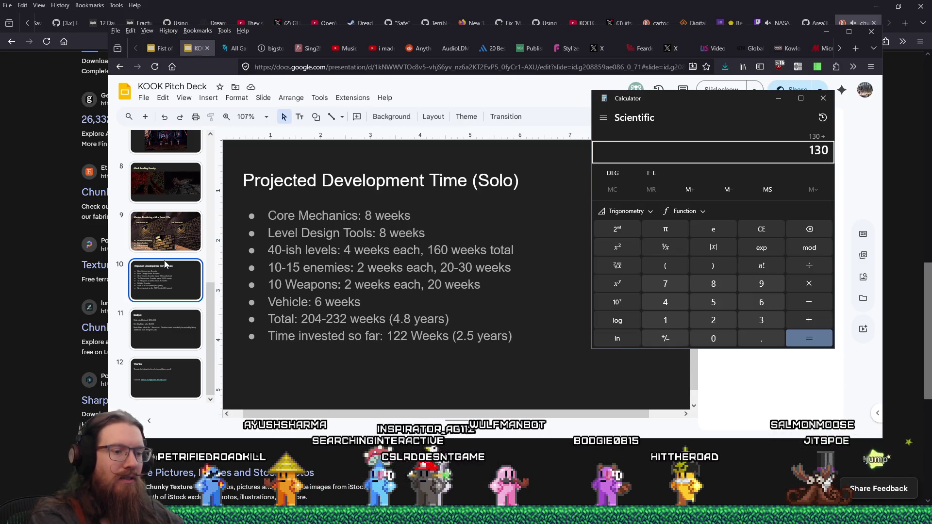